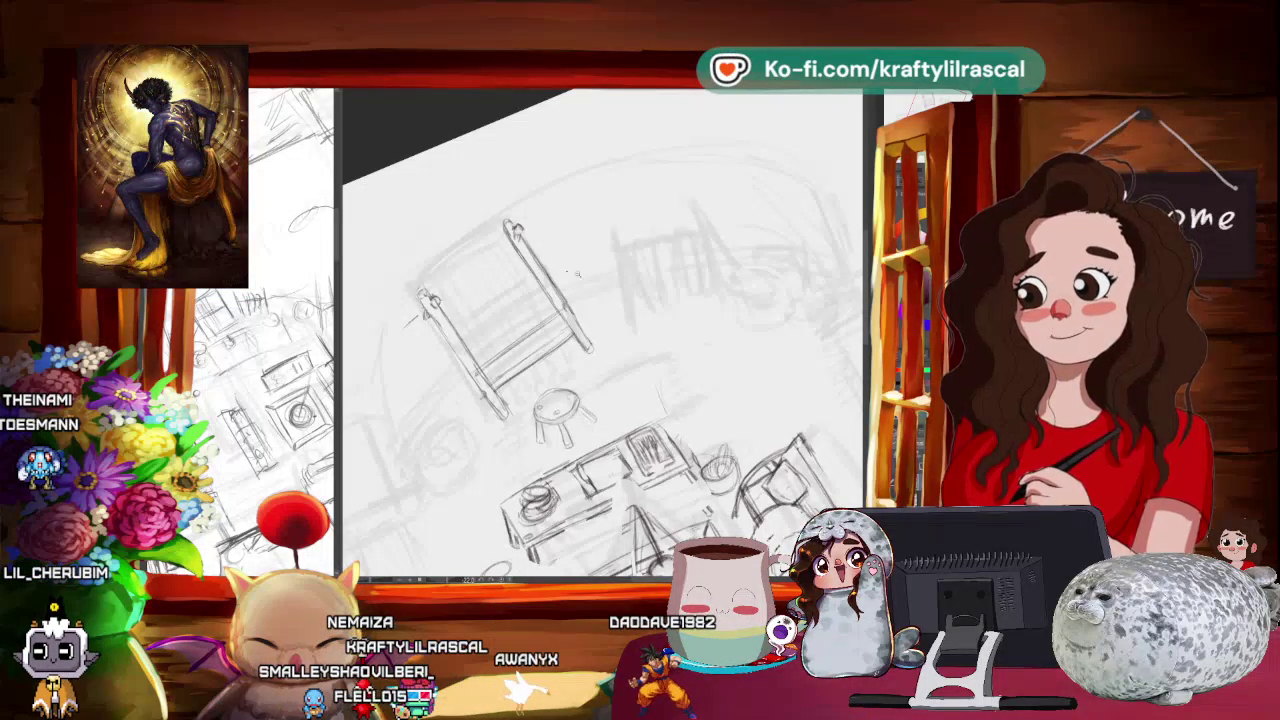
# Step: Free-transform the chair sketch at the top of the room to a new size and angle
pyautogui.scroll(-2, 600, 335)
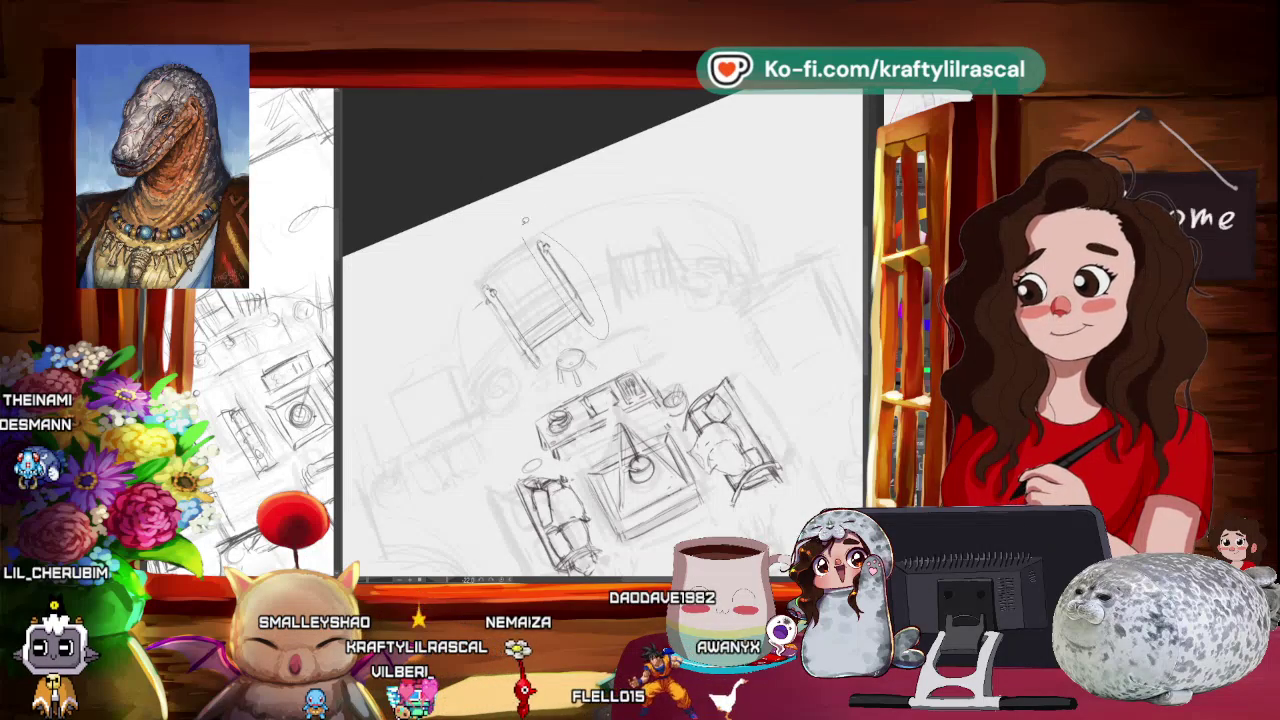
pyautogui.hotkey('ctrl', 't')
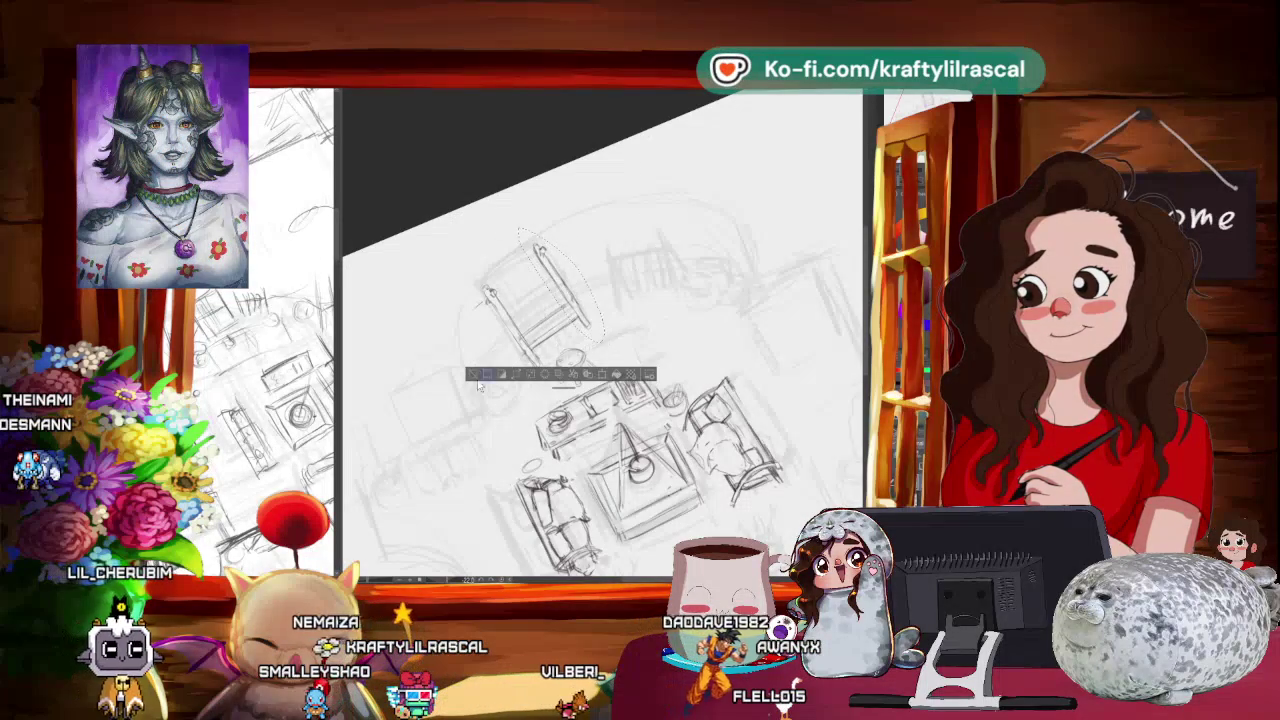
pyautogui.press('Return')
pyautogui.scroll(2, 600, 400)
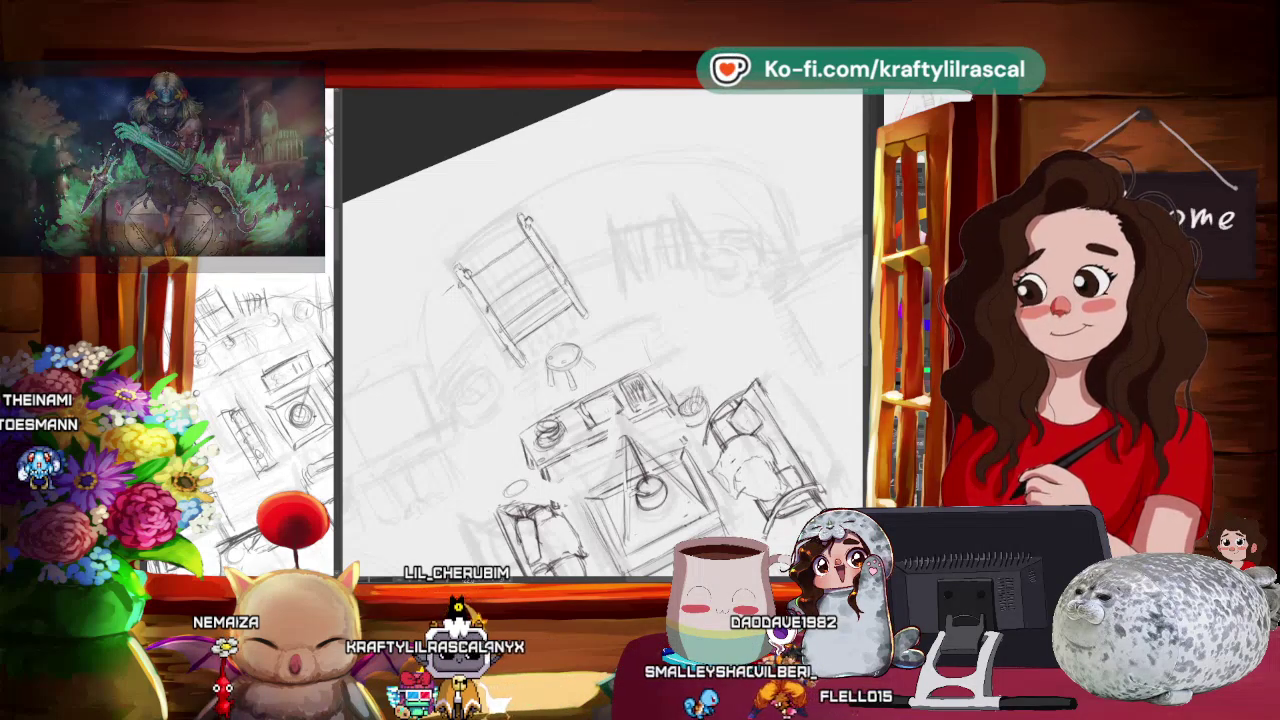
pyautogui.scroll(-5, 601, 281)
pyautogui.scroll(4, 601, 281)
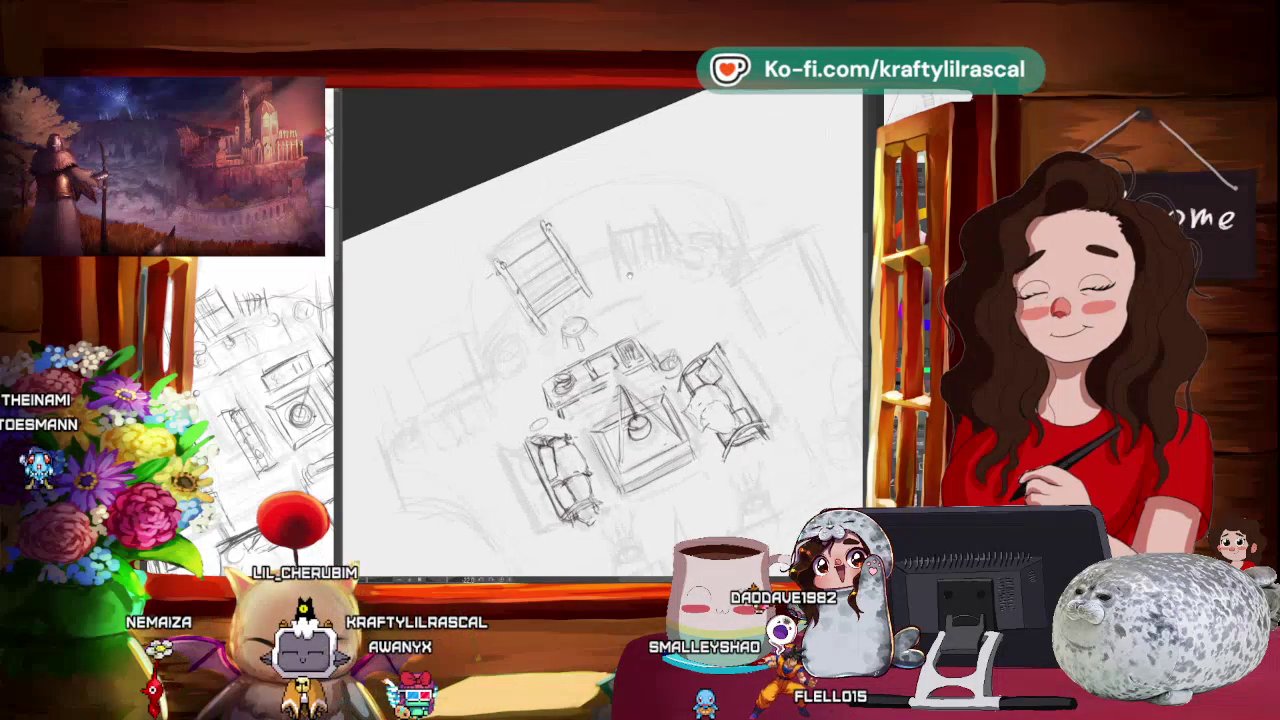
# Step: Lasso the top chair, cancel the transform, and level the canvas to show the whole page
pyautogui.moveTo(580, 220); pyautogui.dragTo(468, 296)
pyautogui.click(590, 331)
pyautogui.click(503, 323)
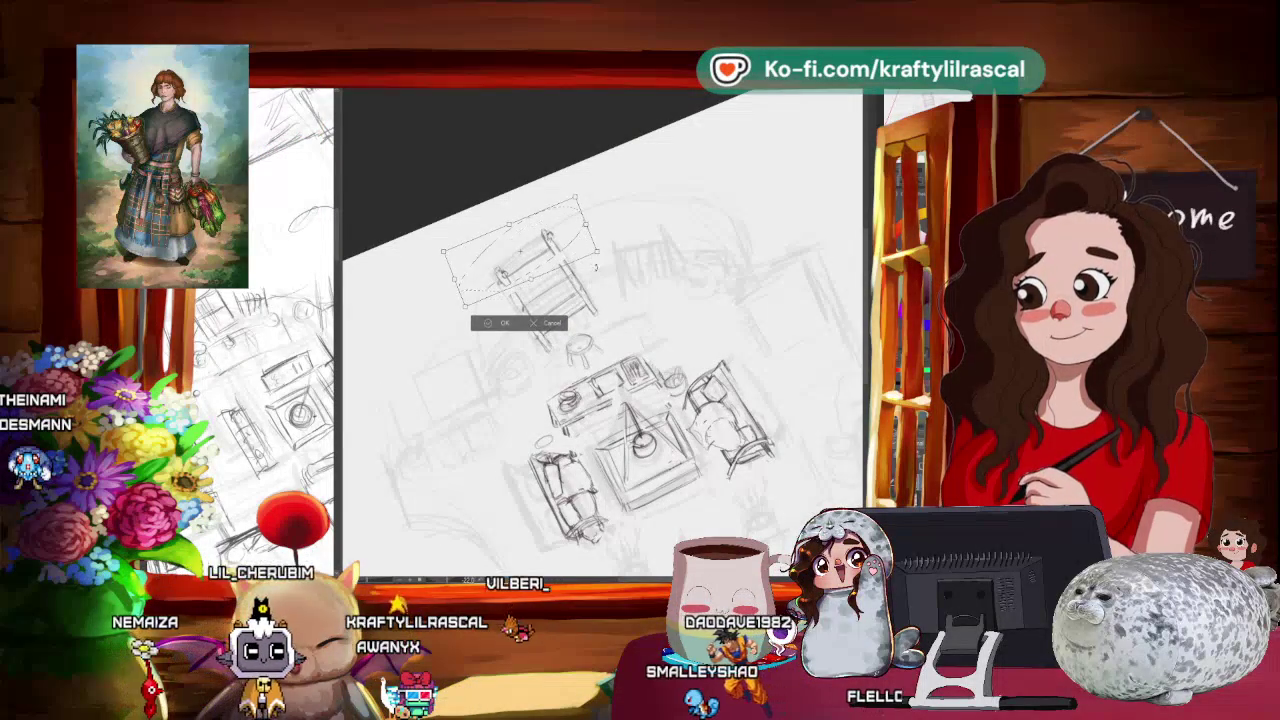
pyautogui.moveTo(449, 335)
pyautogui.mouseDown()
pyautogui.moveTo(766, 270)
pyautogui.moveTo(710, 295)
pyautogui.mouseUp()
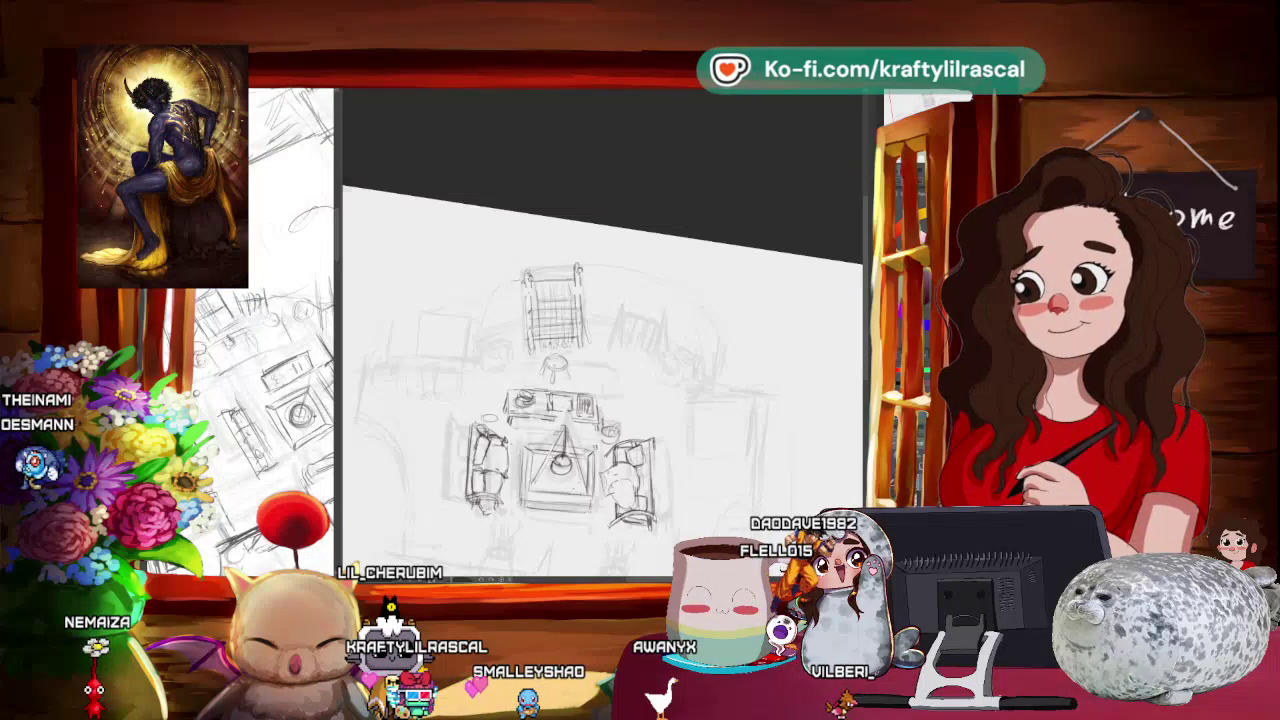
# Step: Check the weaving loom reference images, then tilt the canvas view slightly
pyautogui.hotkey('alt', 'Tab')
pyautogui.hotkey('alt', 'Tab')
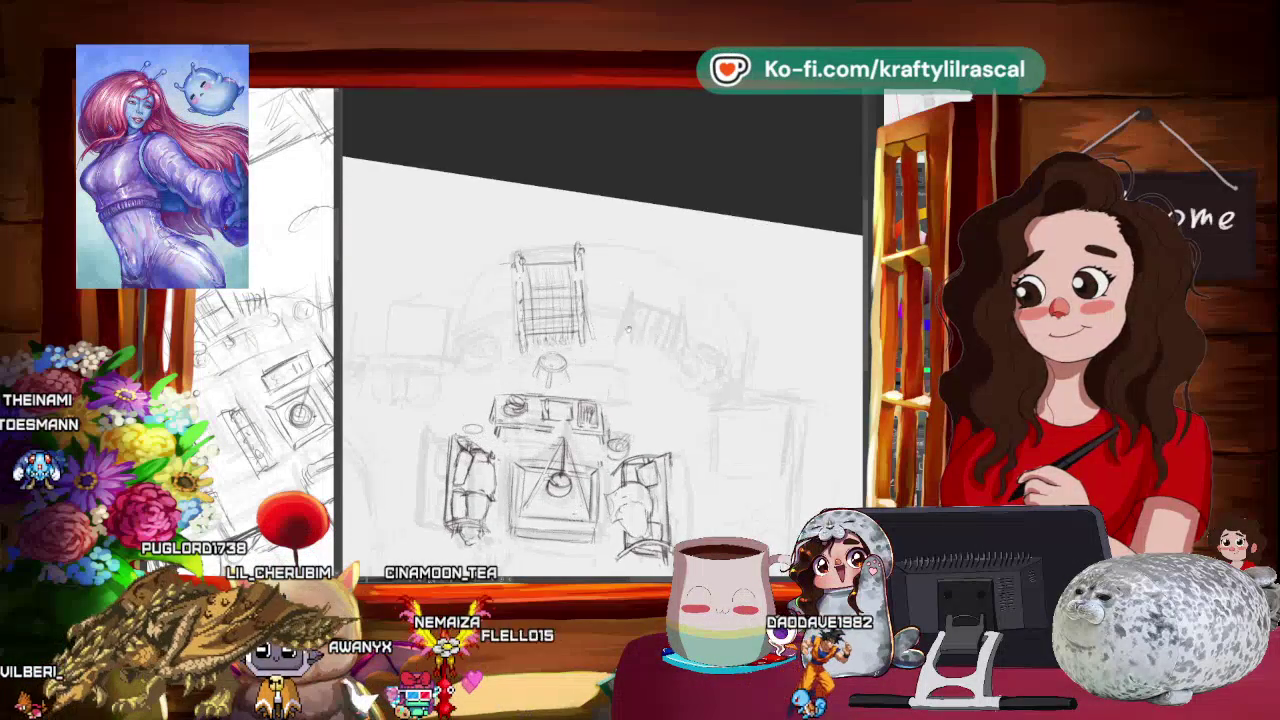
pyautogui.moveTo(603, 371); pyautogui.dragTo(412, 234)
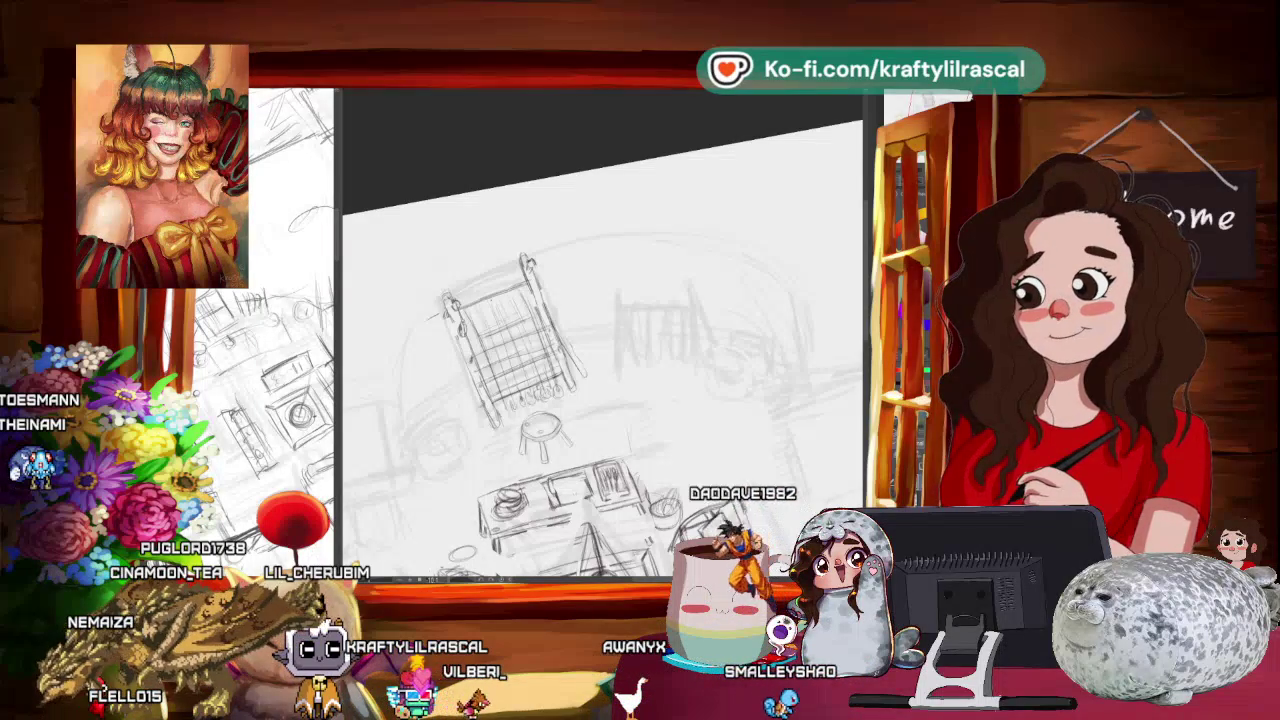
# Step: Try a small cup near the right armchair, undo it, and zoom out to the whole room
pyautogui.scroll(-2, 600, 380)
pyautogui.moveTo(710, 348)
pyautogui.mouseDown()
pyautogui.moveTo(665, 343)
pyautogui.moveTo(650, 320)
pyautogui.mouseUp()
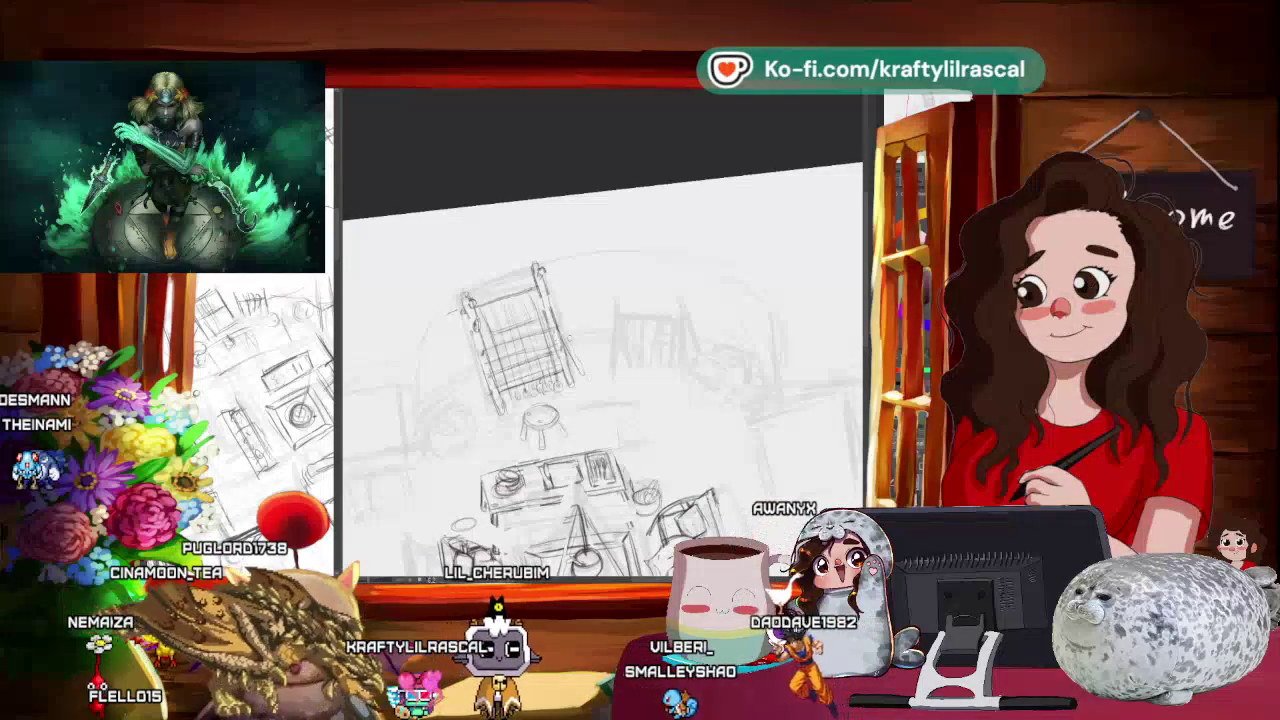
pyautogui.moveTo(623, 400); pyautogui.dragTo(640, 395)
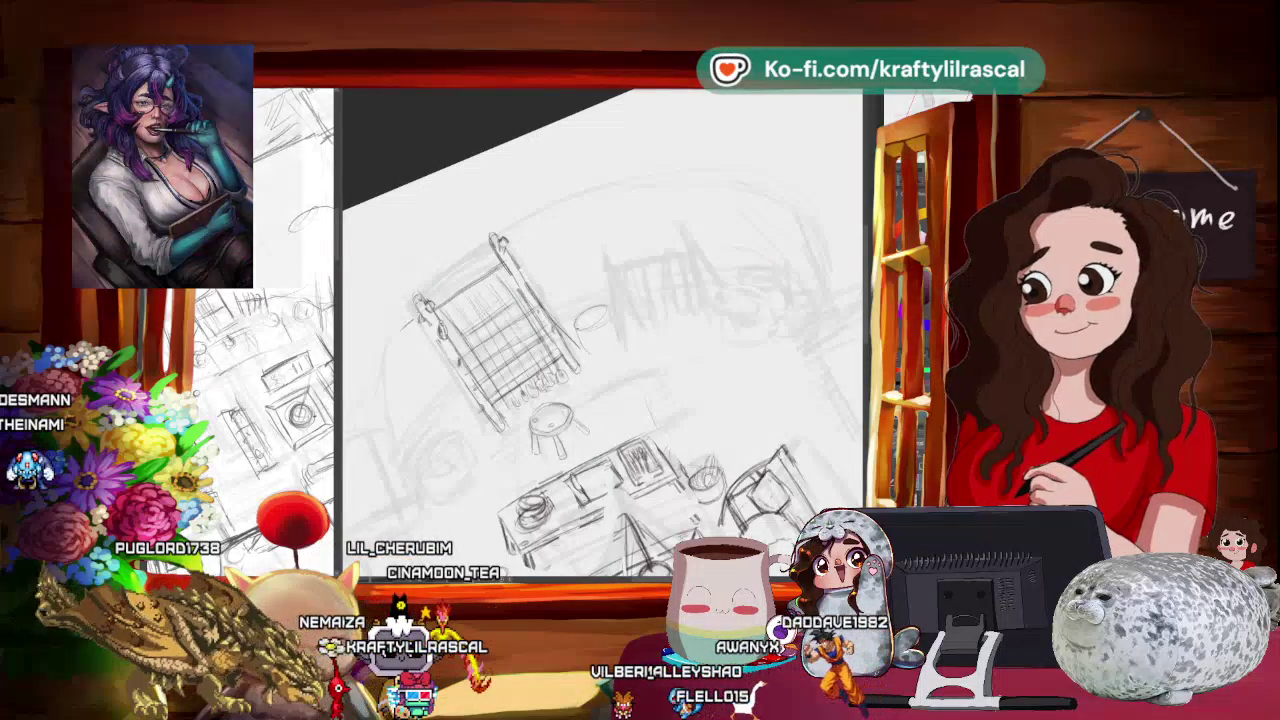
pyautogui.moveTo(578, 320); pyautogui.dragTo(600, 352)
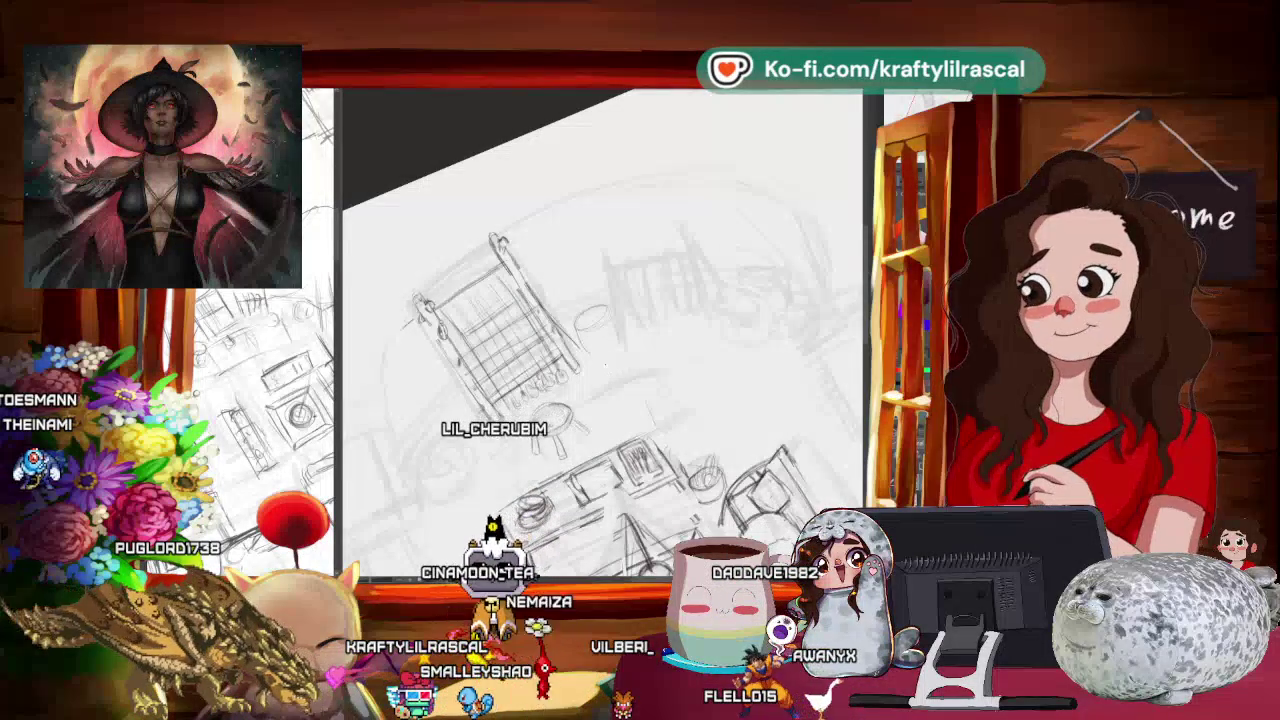
pyautogui.hotkey('ctrl', 'z')
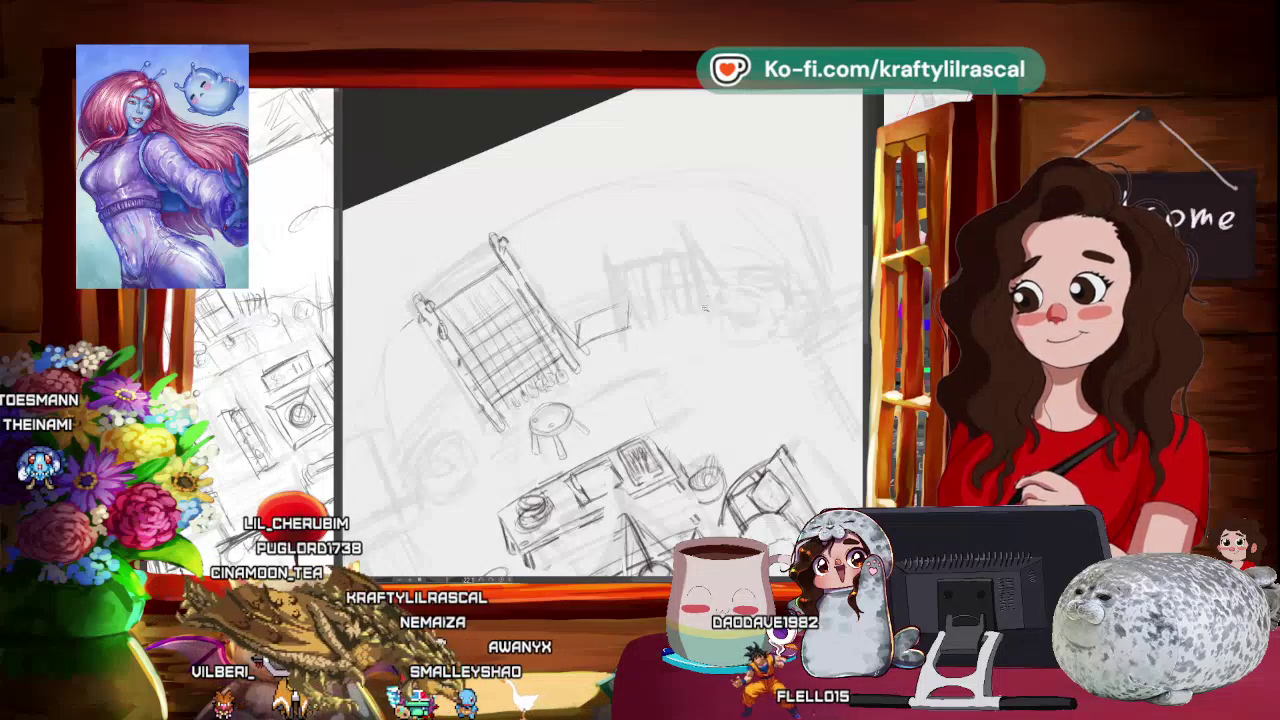
pyautogui.moveTo(705, 308); pyautogui.dragTo(470, 342)
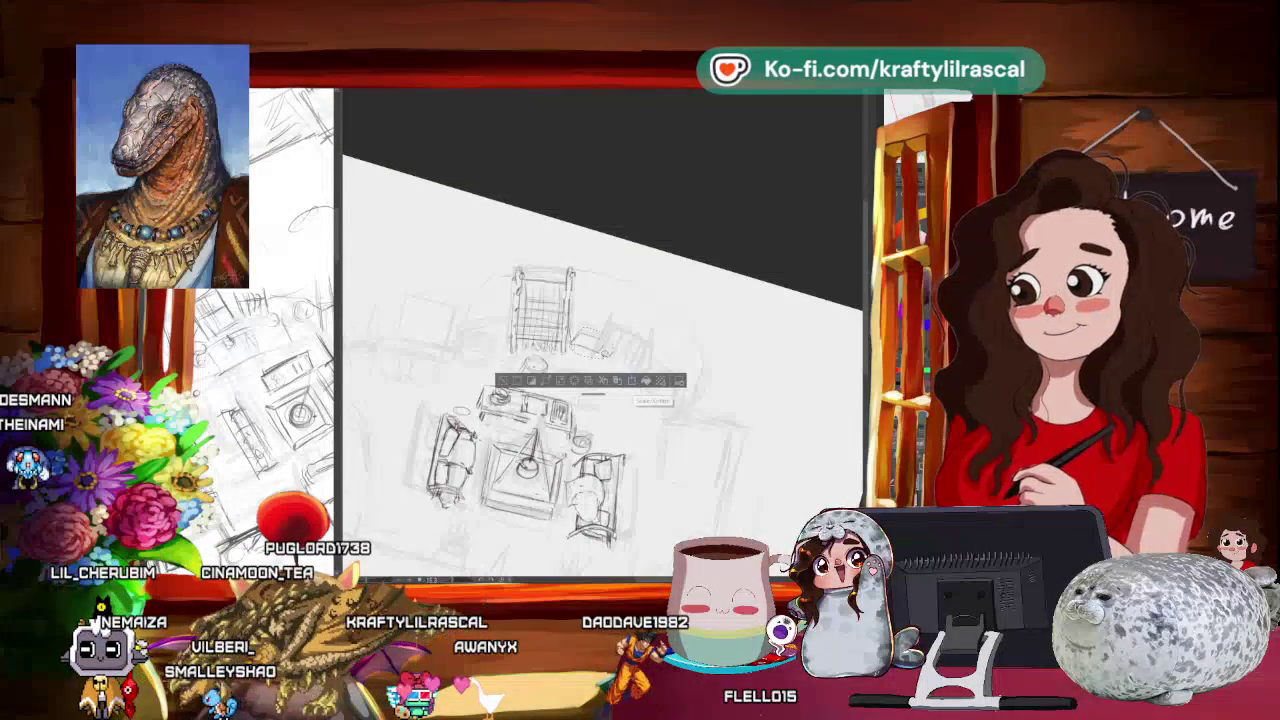
# Step: Transform the selected small table sketch beside the bookshelf and apply the change
pyautogui.click(631, 381)
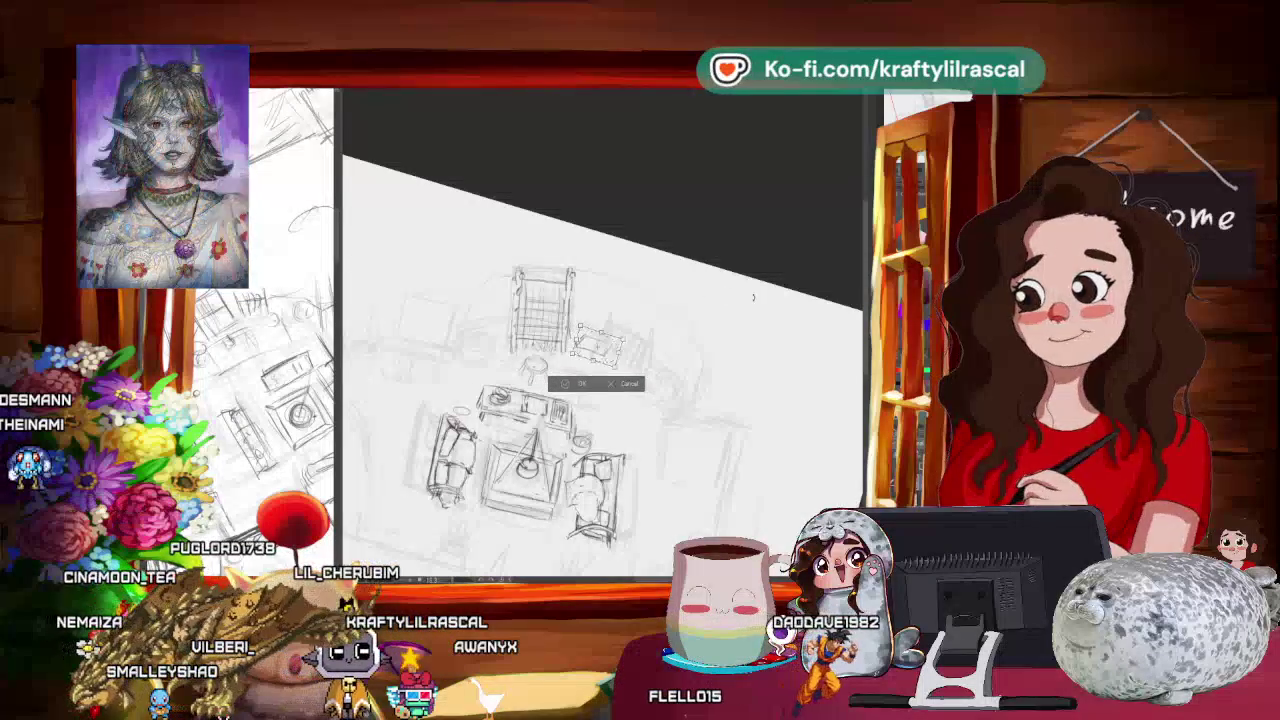
pyautogui.press('Return')
pyautogui.scroll(-5, 508, 383)
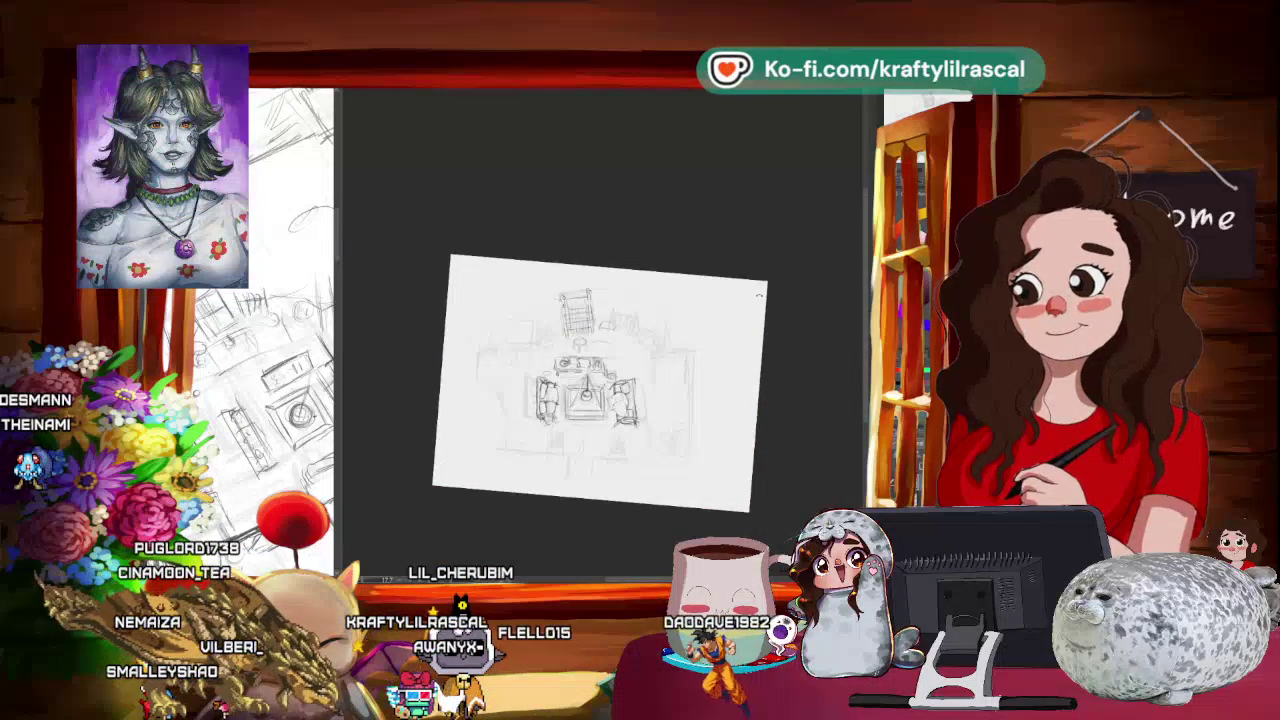
pyautogui.scroll(3, 712, 316)
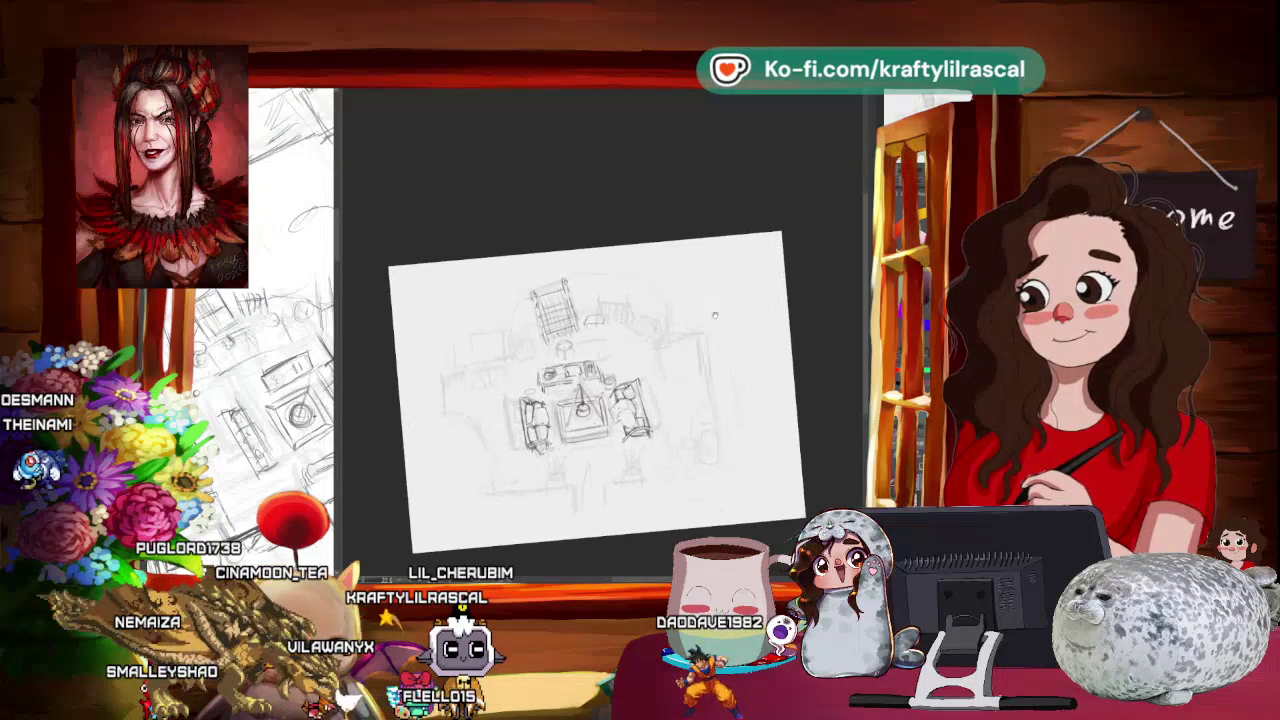
# Step: Tilt, zoom and rotate the canvas view to a comfortable drawing angle
pyautogui.moveTo(712, 316); pyautogui.dragTo(733, 315)
pyautogui.scroll(2, 619, 330)
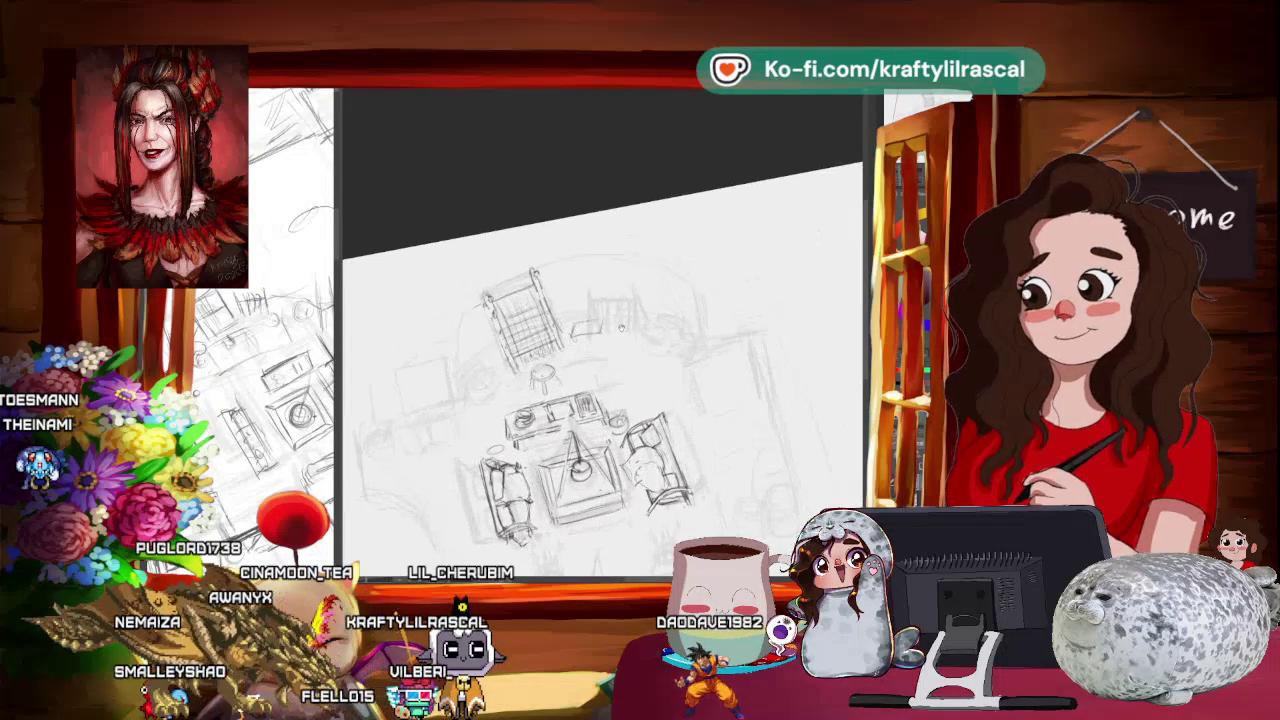
pyautogui.scroll(1, 622, 325)
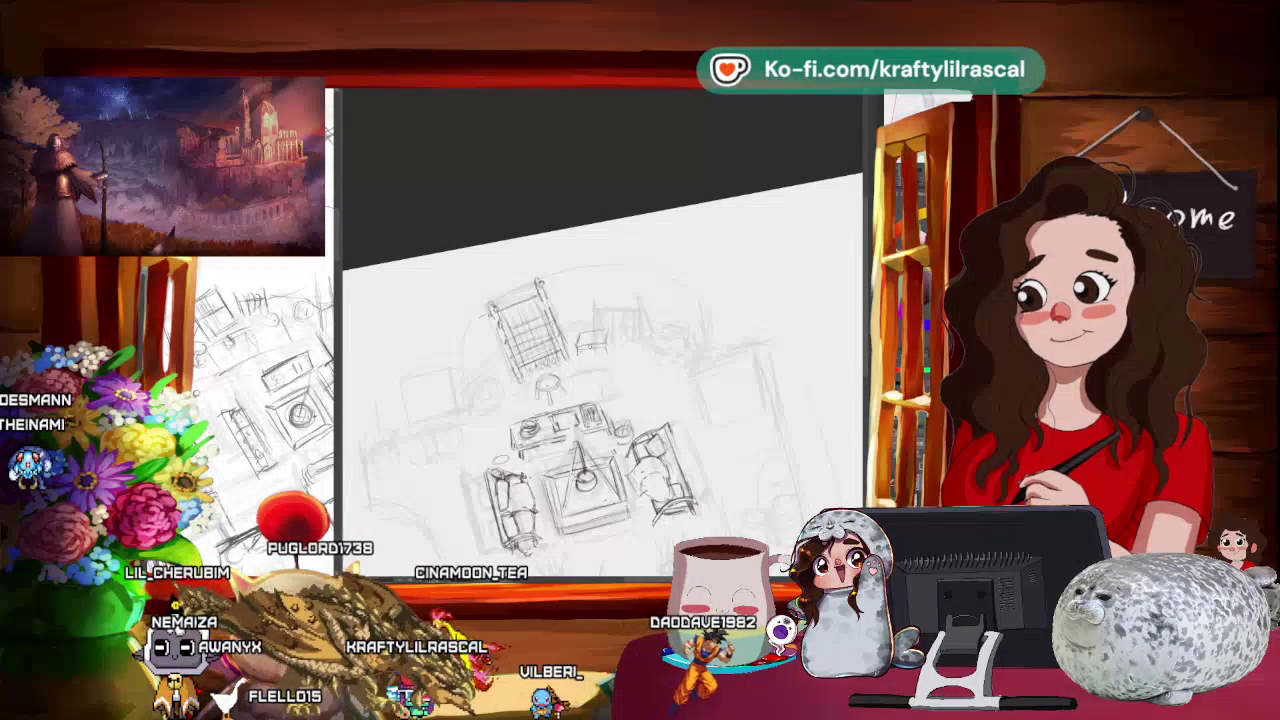
pyautogui.scroll(5, 600, 380)
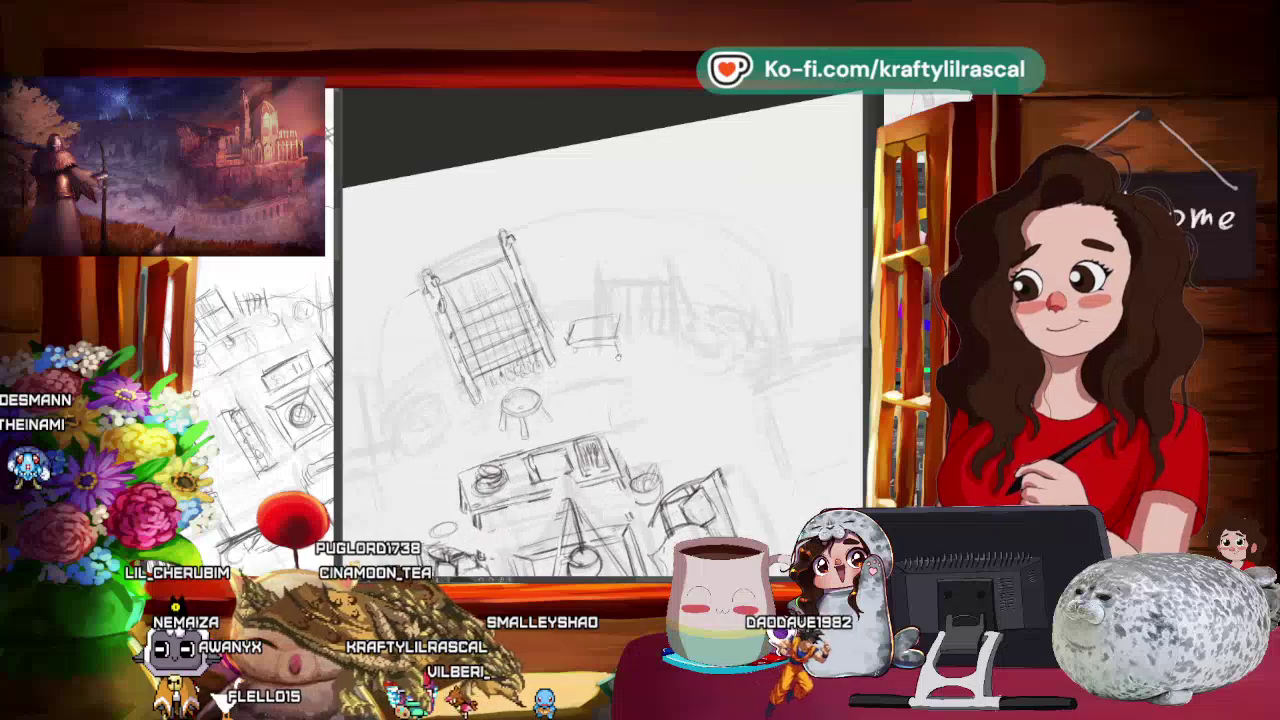
pyautogui.hotkey('ctrl', '[')
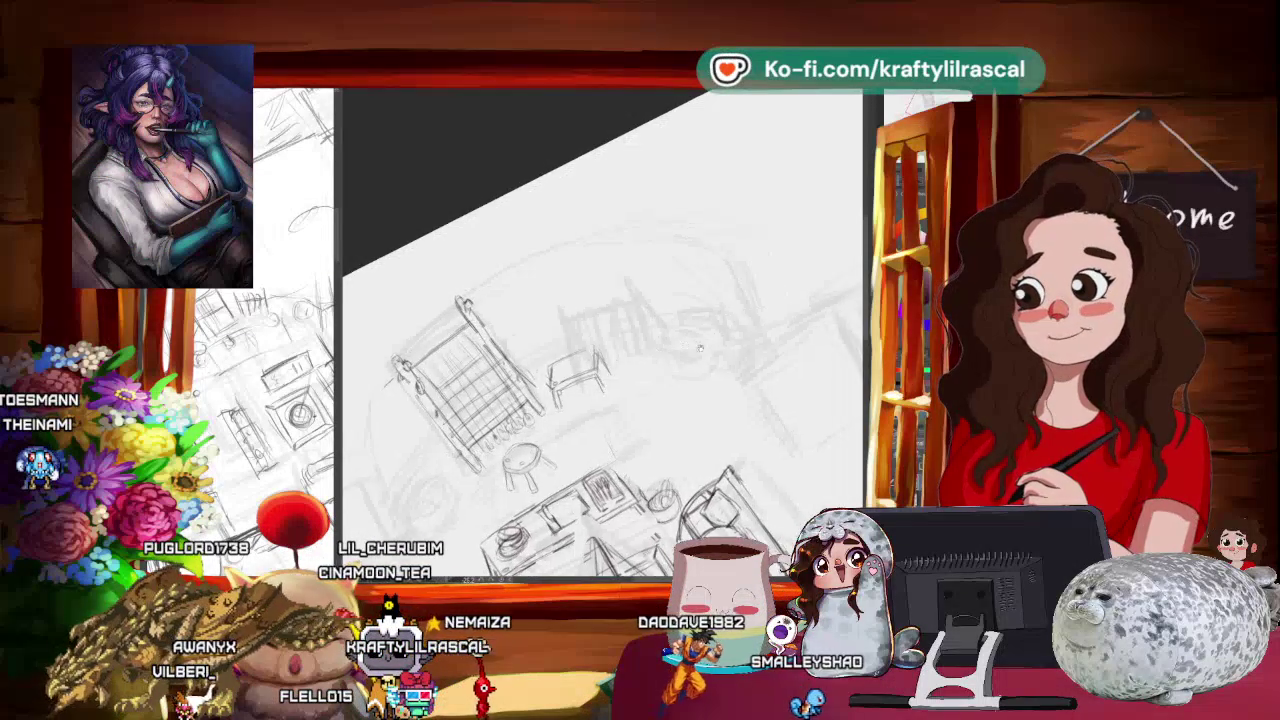
# Step: Zoom in, recentre and rotate the view to frame the chair and small table closely
pyautogui.moveTo(600, 400); pyautogui.dragTo(747, 397)
pyautogui.scroll(-2, 747, 397)
pyautogui.scroll(2, 747, 397)
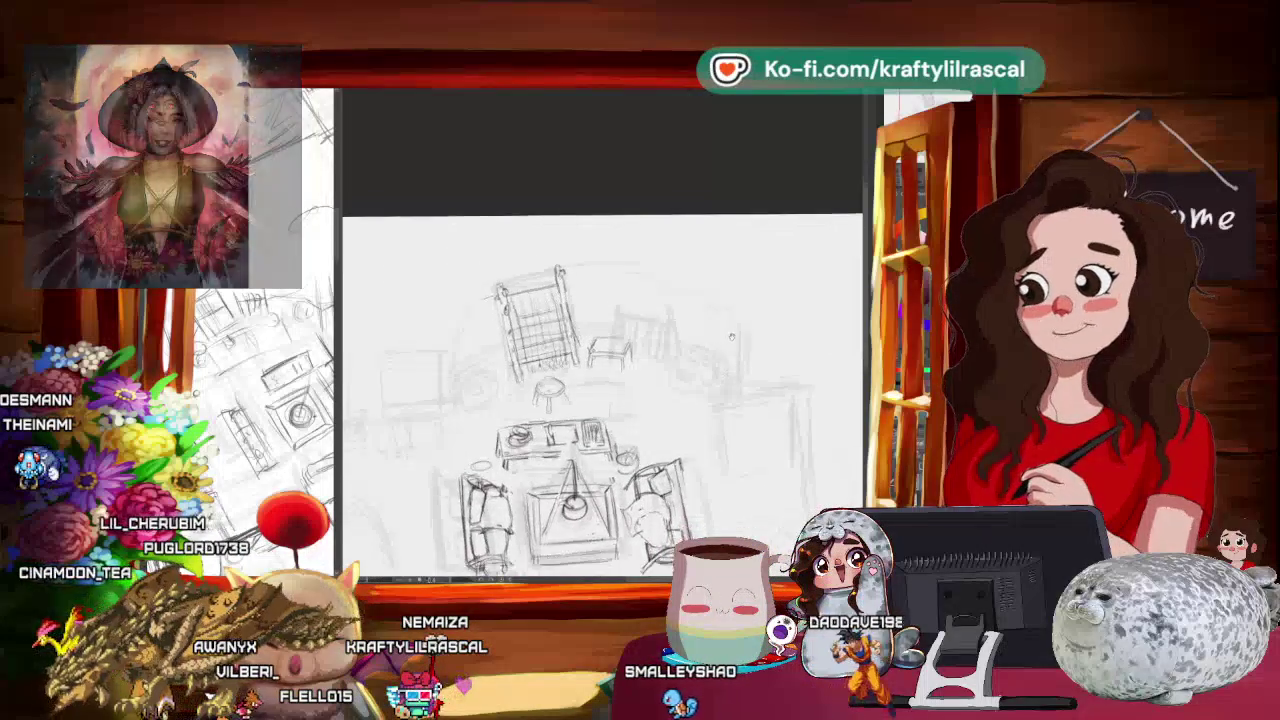
pyautogui.scroll(1, 600, 400)
pyautogui.moveTo(723, 305); pyautogui.dragTo(677, 363)
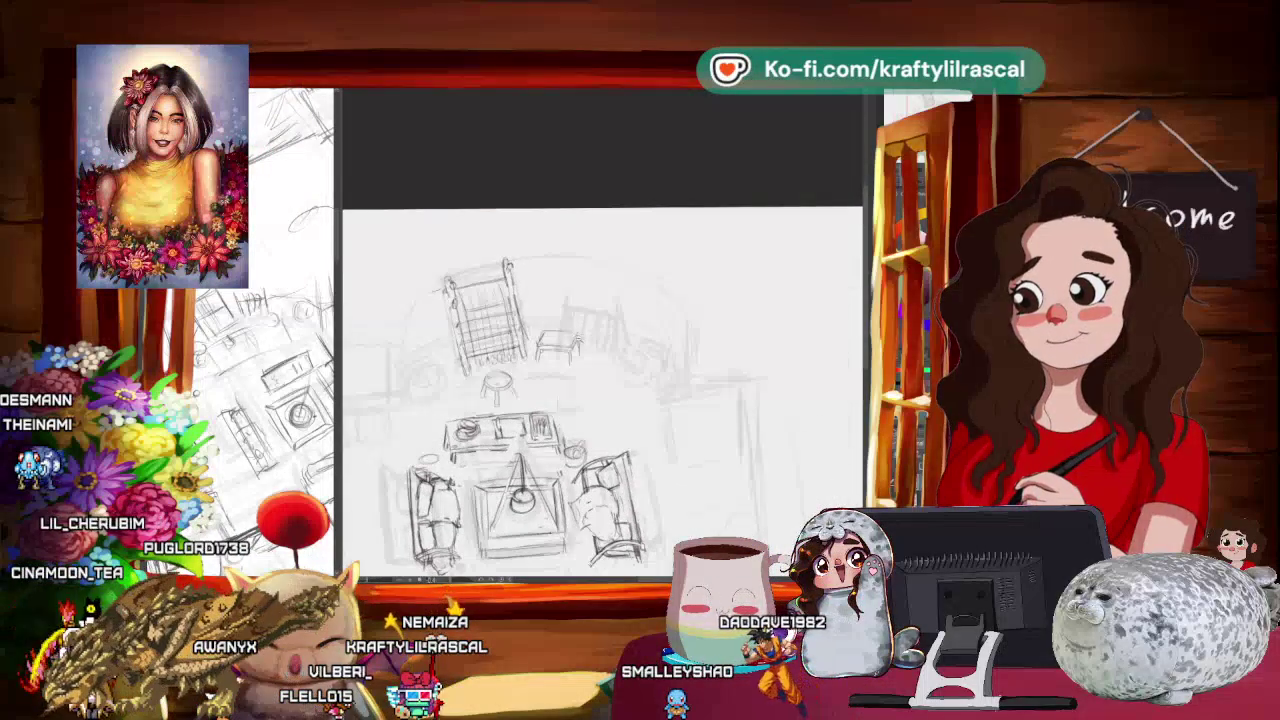
pyautogui.scroll(2, 600, 390)
pyautogui.scroll(1, 600, 390)
pyautogui.moveTo(600, 390); pyautogui.dragTo(700, 280)
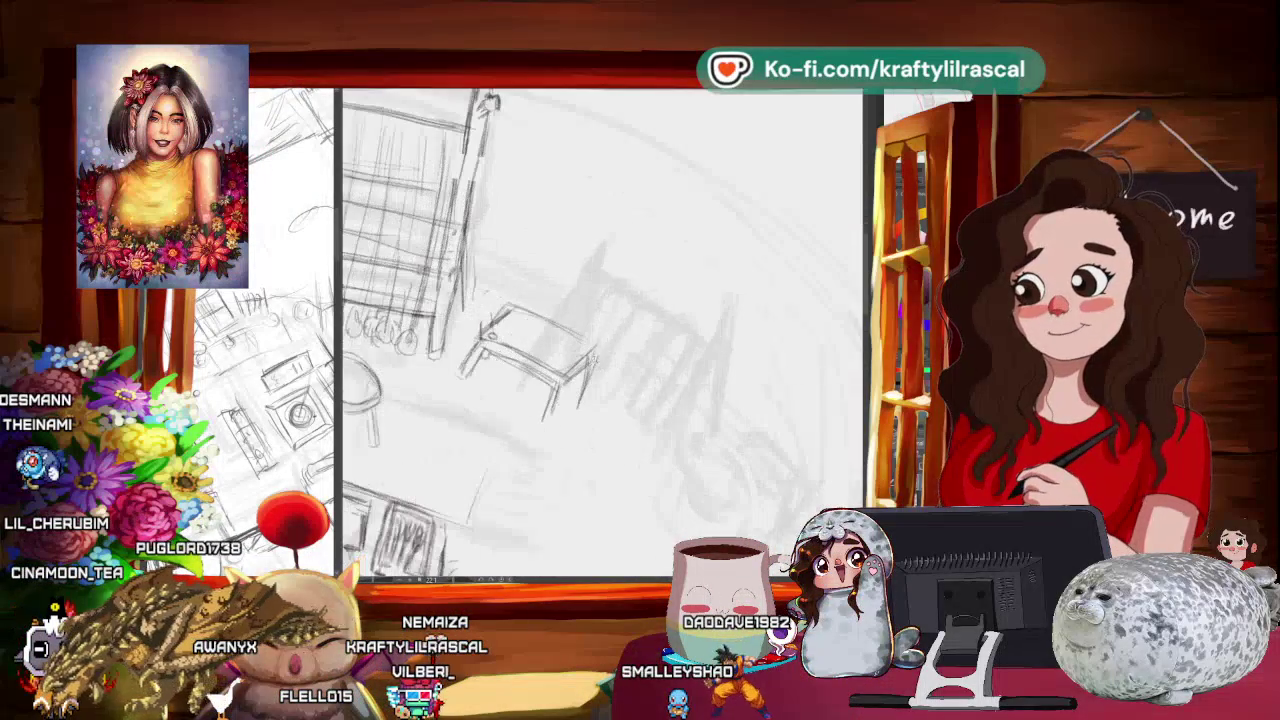
pyautogui.moveTo(658, 322); pyautogui.dragTo(640, 340)
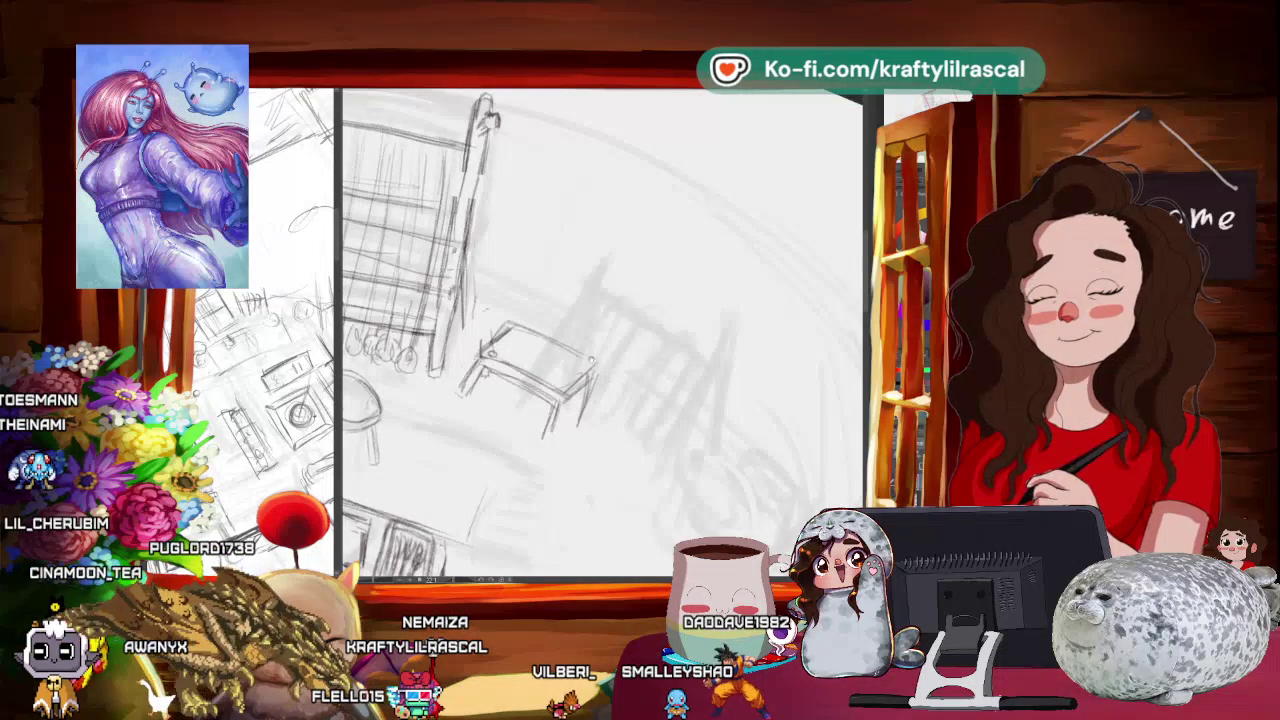
pyautogui.moveTo(600, 300); pyautogui.dragTo(620, 330)
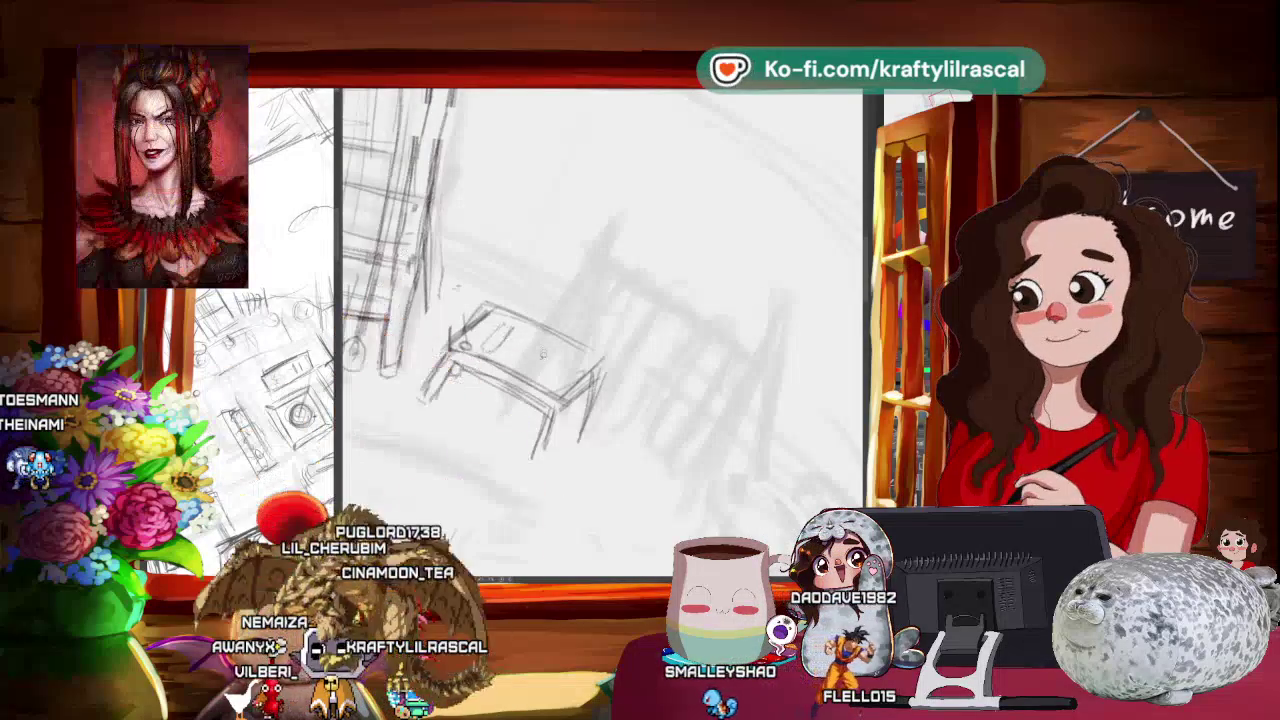
pyautogui.moveTo(450, 310); pyautogui.dragTo(528, 330)
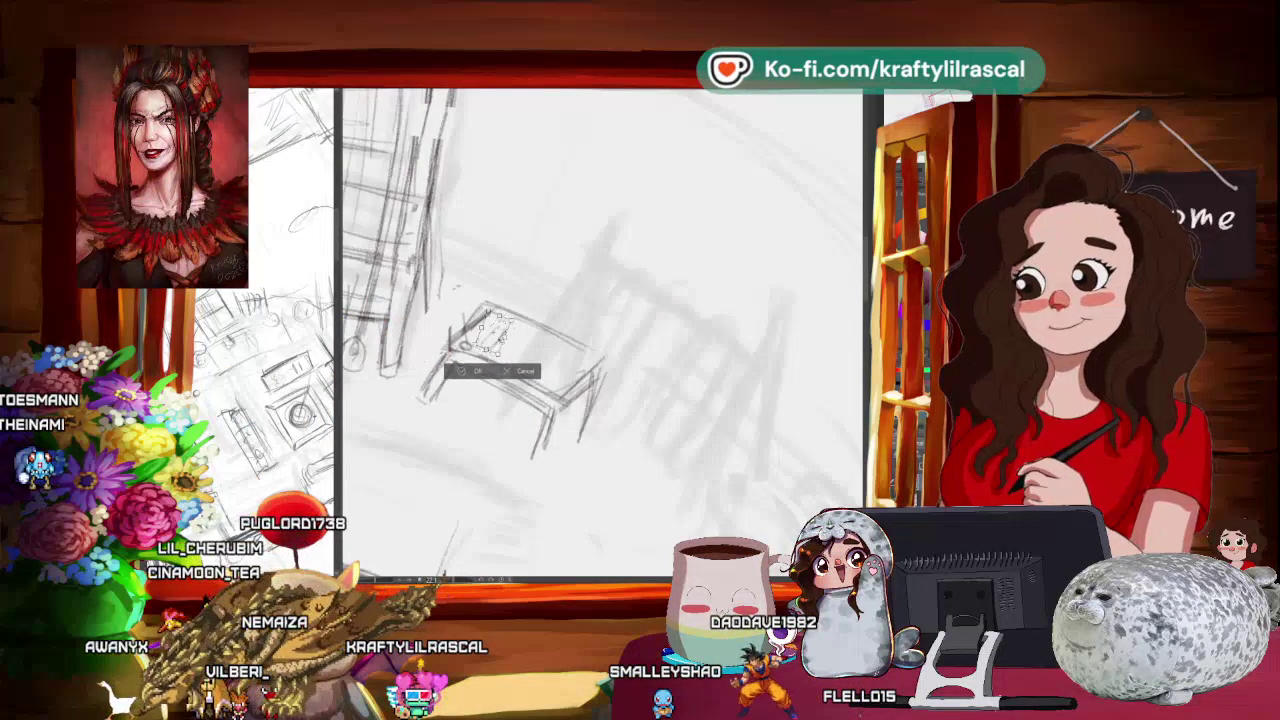
pyautogui.click(475, 371)
pyautogui.hotkey('ctrl', 'd')
pyautogui.moveTo(411, 370)
pyautogui.mouseDown()
pyautogui.moveTo(679, 224)
pyautogui.moveTo(364, 245)
pyautogui.mouseUp()
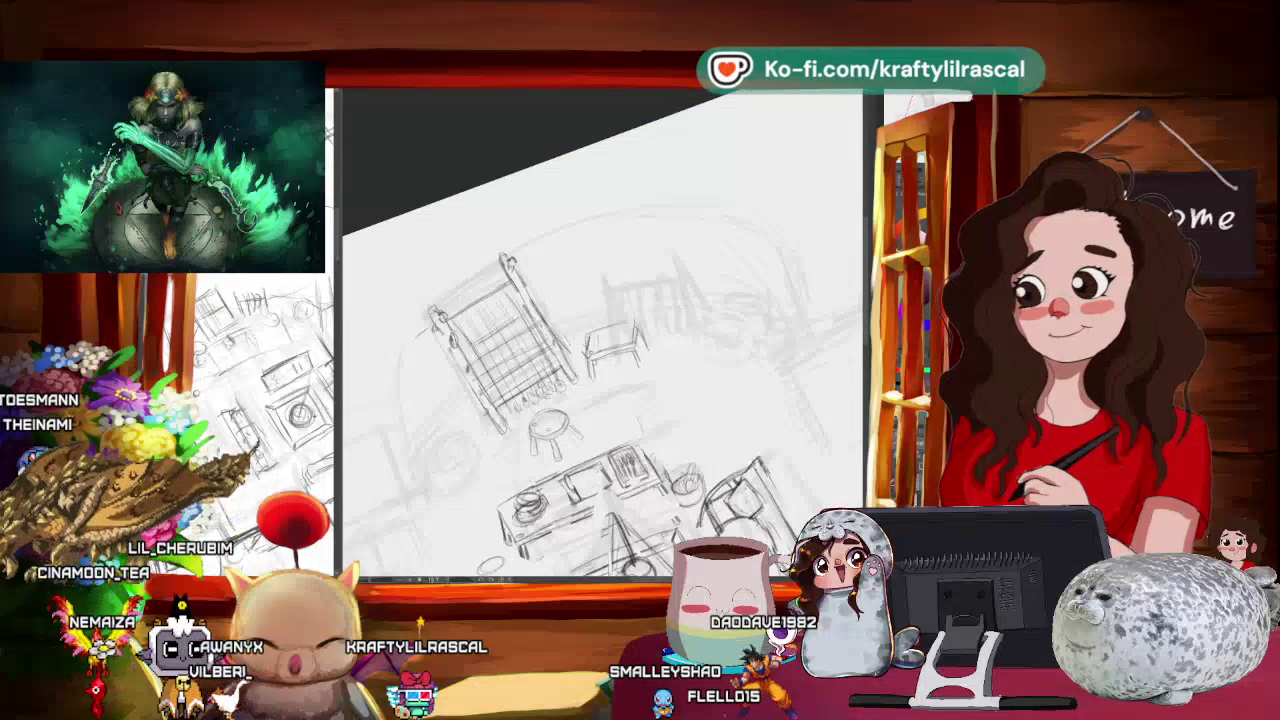
pyautogui.moveTo(600, 412); pyautogui.dragTo(596, 408)
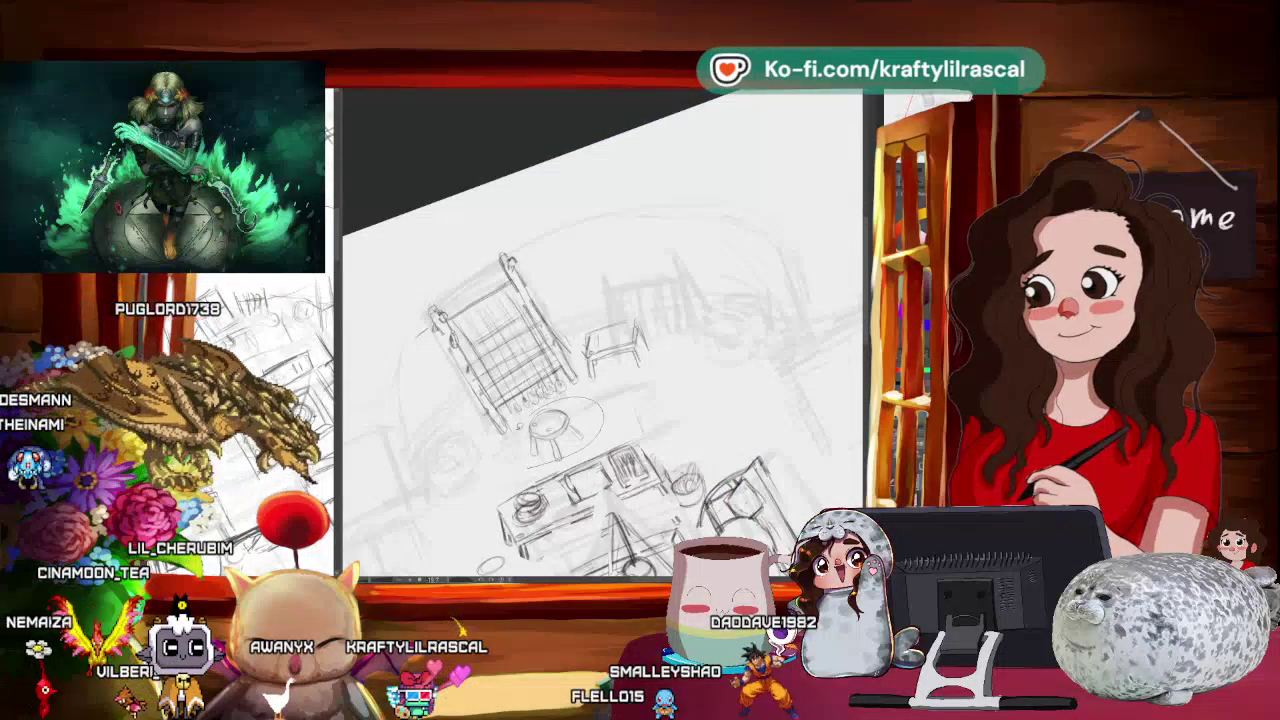
pyautogui.hotkey('ctrl', 't')
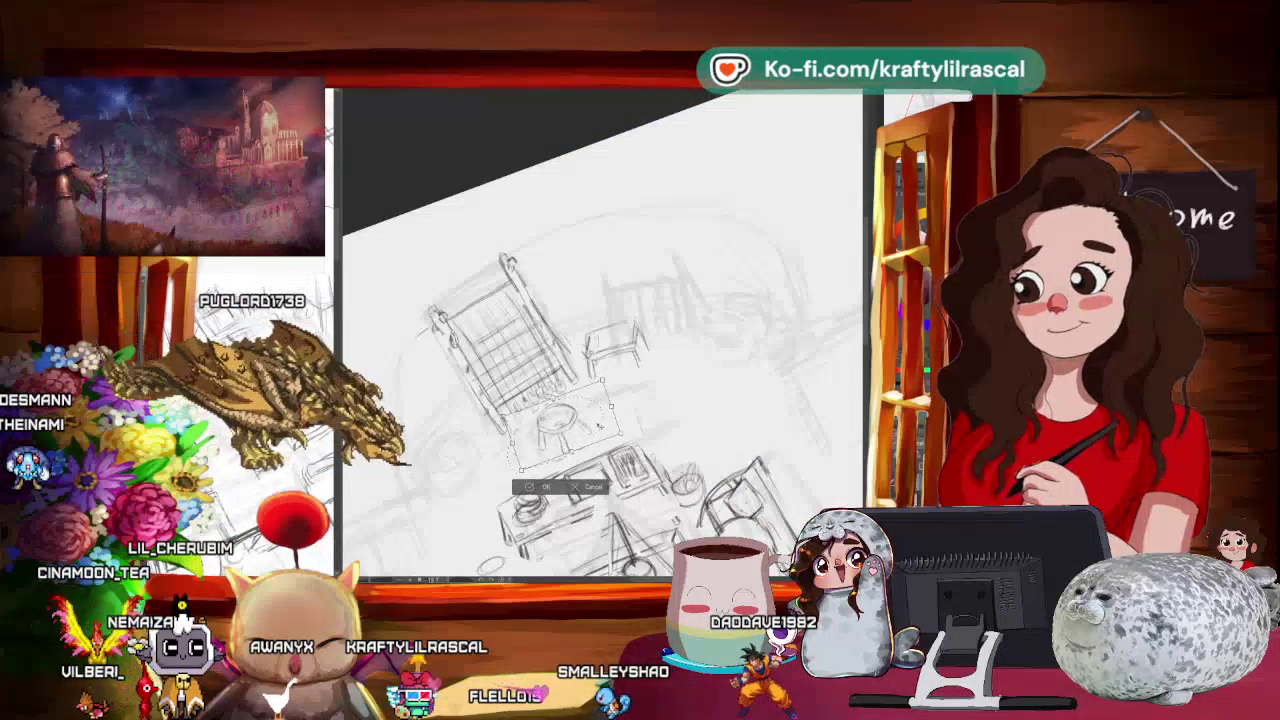
pyautogui.press('Return')
pyautogui.hotkey('ctrl', 'd')
pyautogui.scroll(-5, 773, 325)
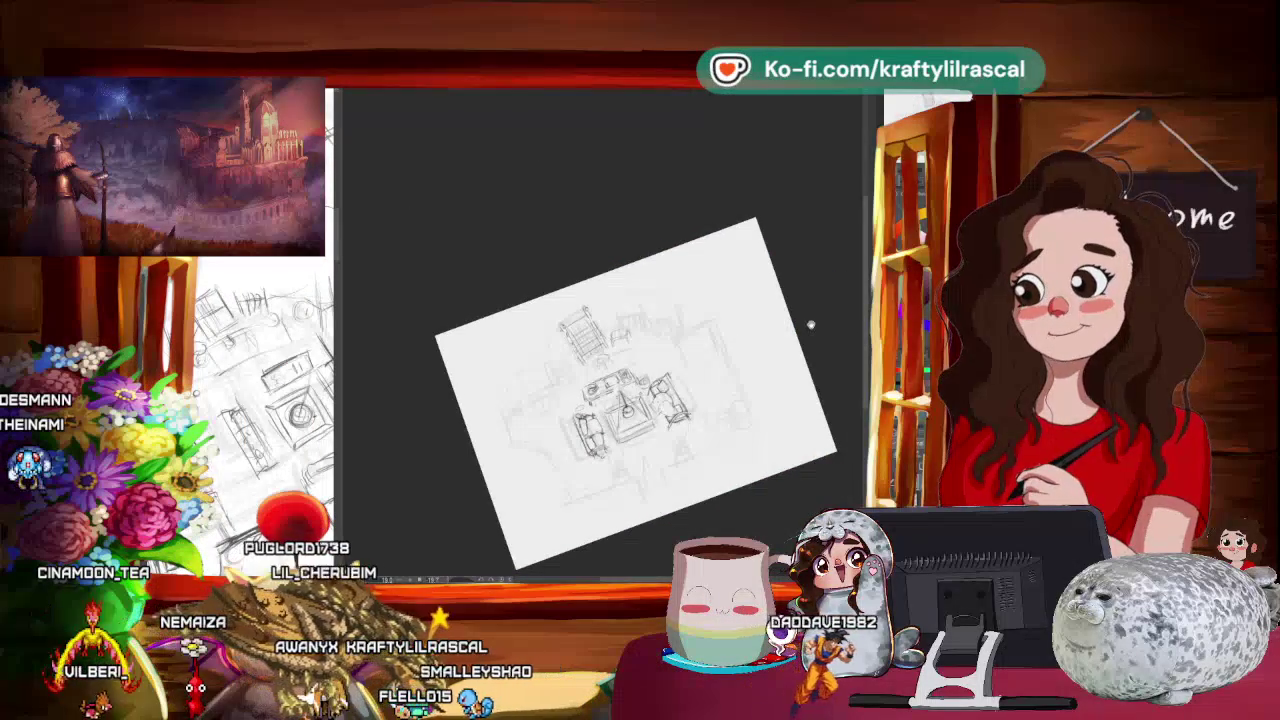
pyautogui.scroll(2, 620, 360)
pyautogui.scroll(2, 620, 360)
pyautogui.scroll(2, 620, 360)
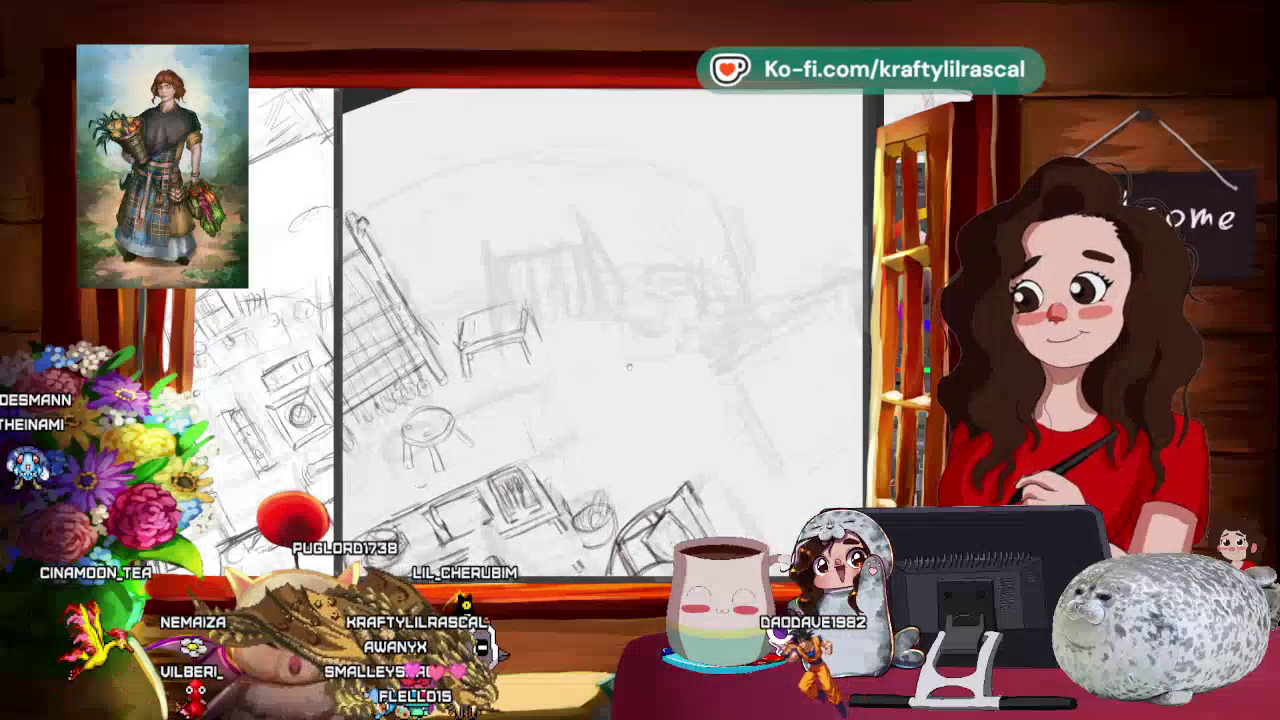
# Step: Turn the canvas view back upright and zoom in on the small table beside the chair
pyautogui.moveTo(620, 360); pyautogui.dragTo(680, 400)
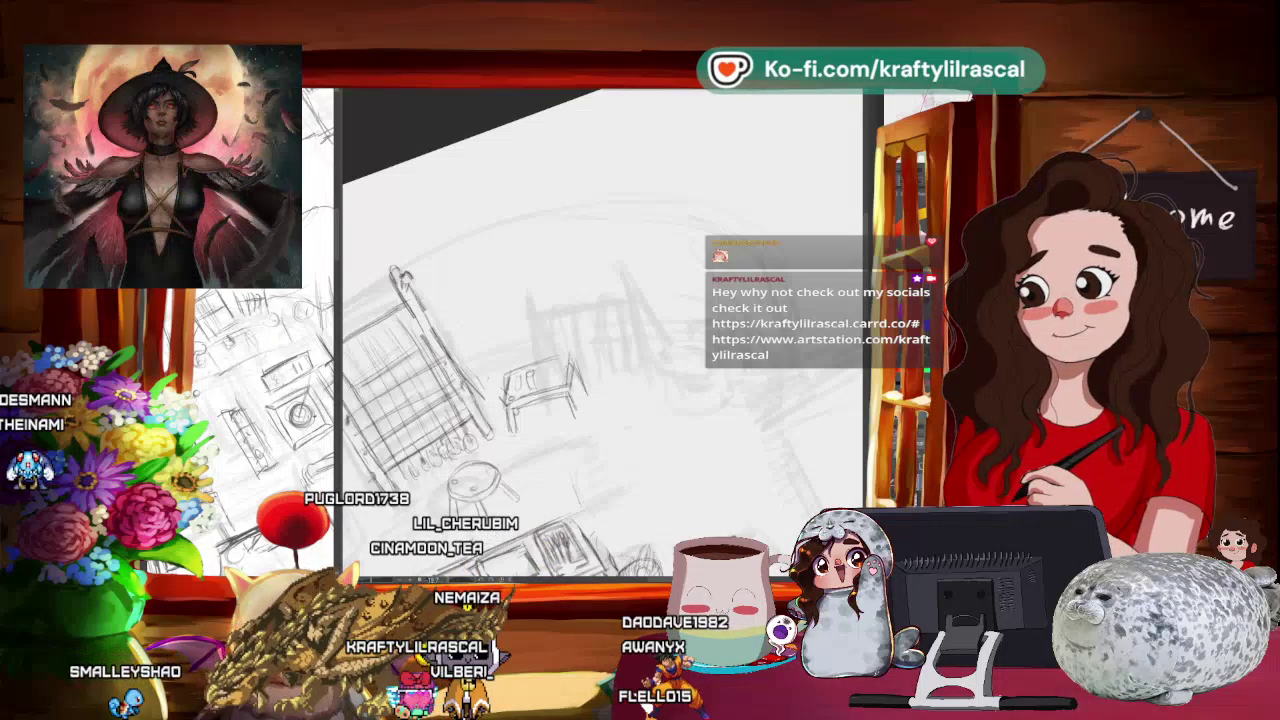
pyautogui.moveTo(653, 379); pyautogui.dragTo(623, 414)
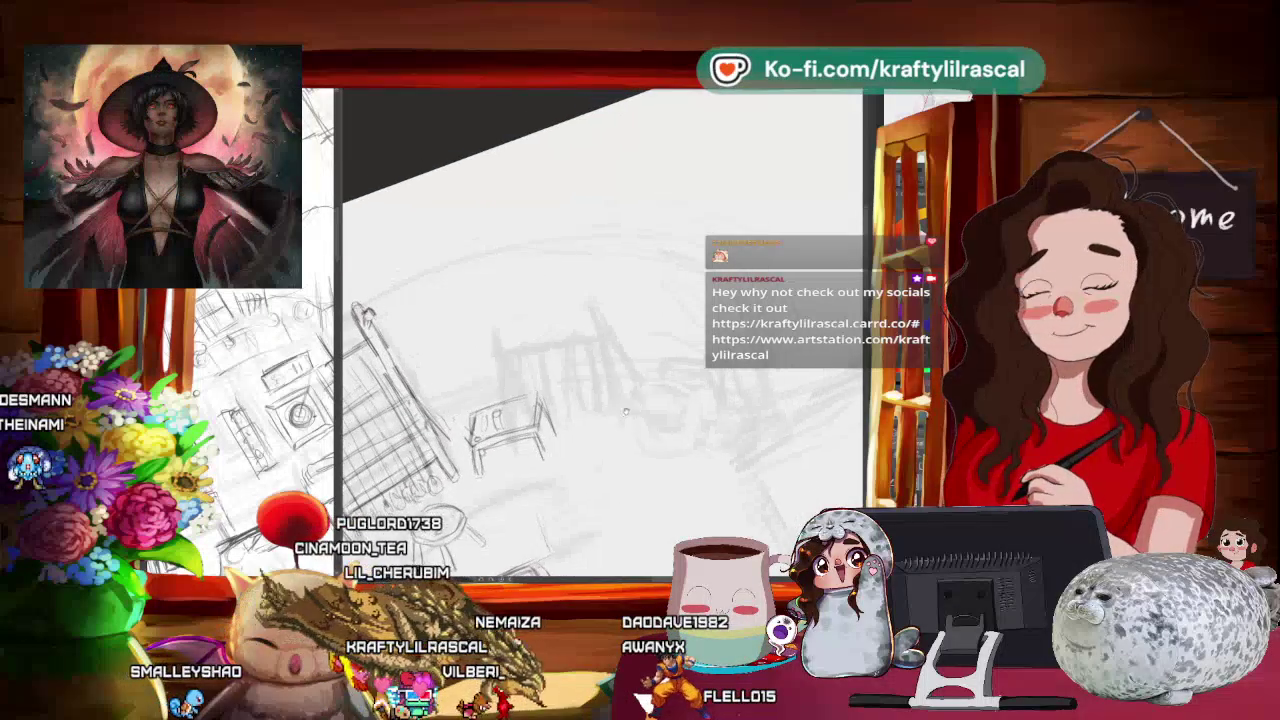
pyautogui.moveTo(567, 451)
pyautogui.mouseDown()
pyautogui.moveTo(645, 410)
pyautogui.moveTo(642, 393)
pyautogui.mouseUp()
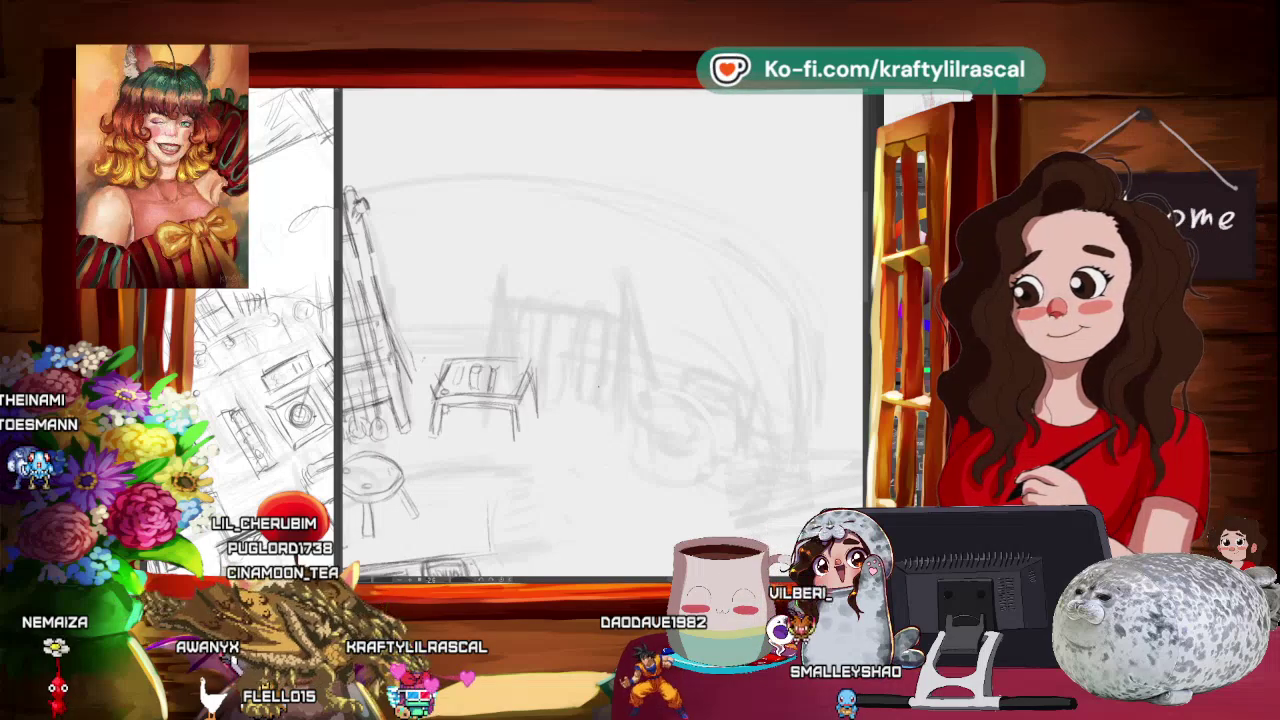
pyautogui.scroll(-3, 600, 335)
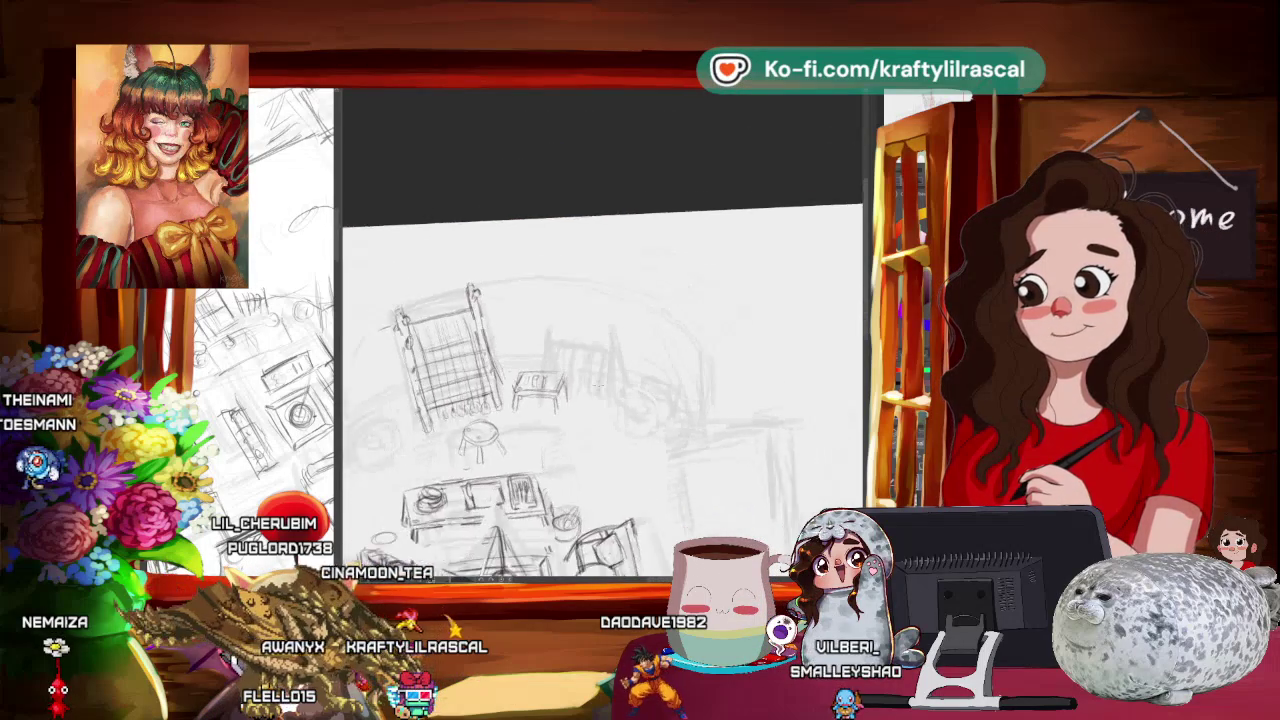
pyautogui.scroll(3, 600, 335)
pyautogui.scroll(1, 600, 335)
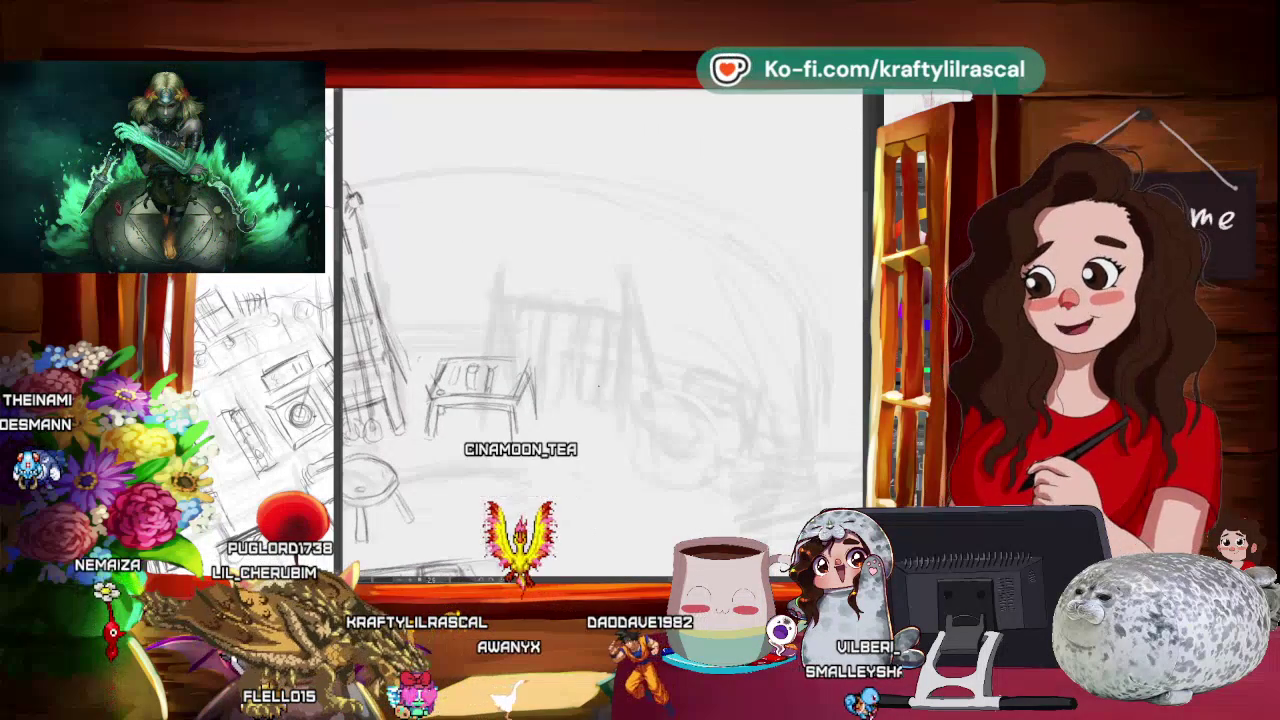
pyautogui.scroll(1, 600, 335)
pyautogui.scroll(1, 600, 335)
pyautogui.scroll(1, 600, 335)
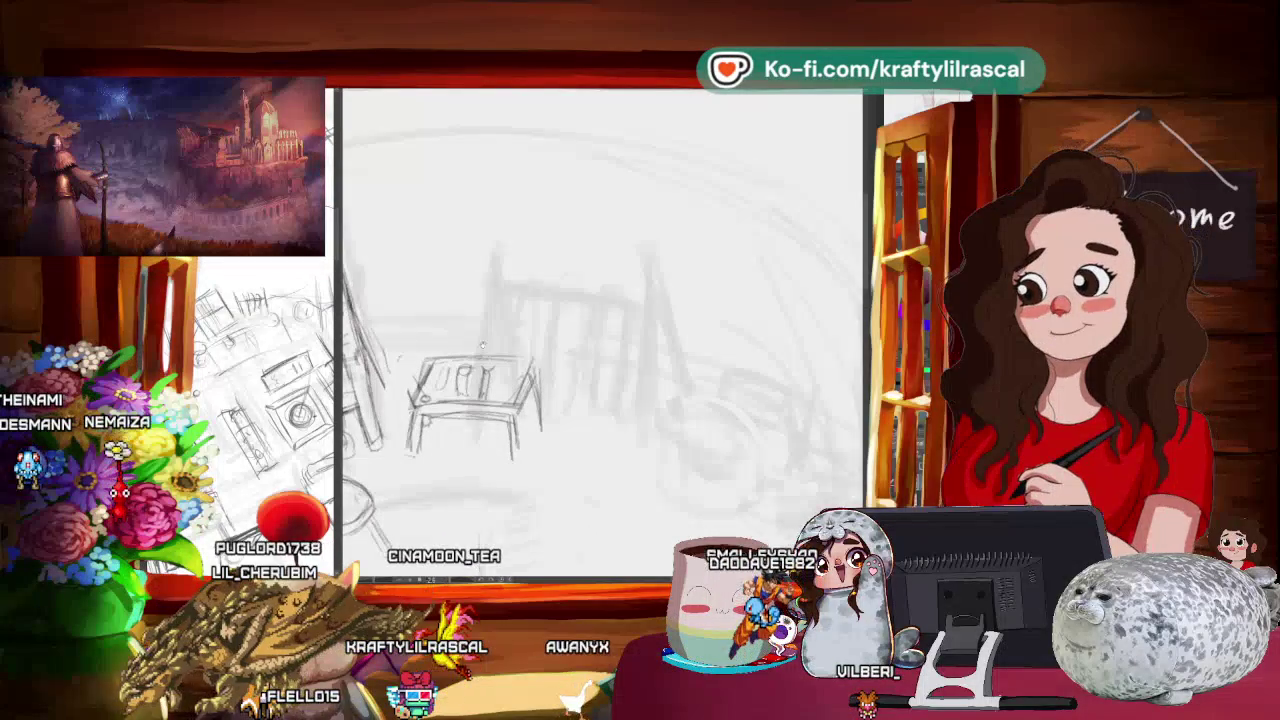
pyautogui.hscroll(-1, 600, 335)
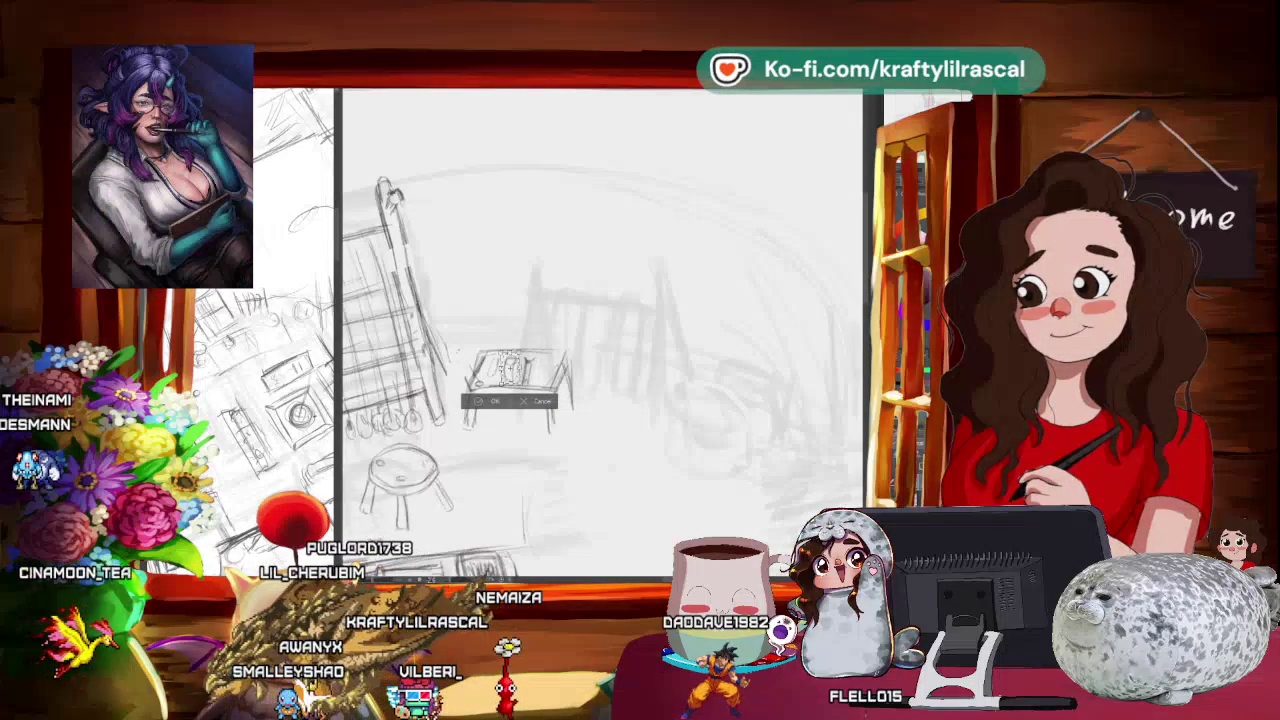
# Step: Confirm the table's transformation with OK
pyautogui.click(474, 255)
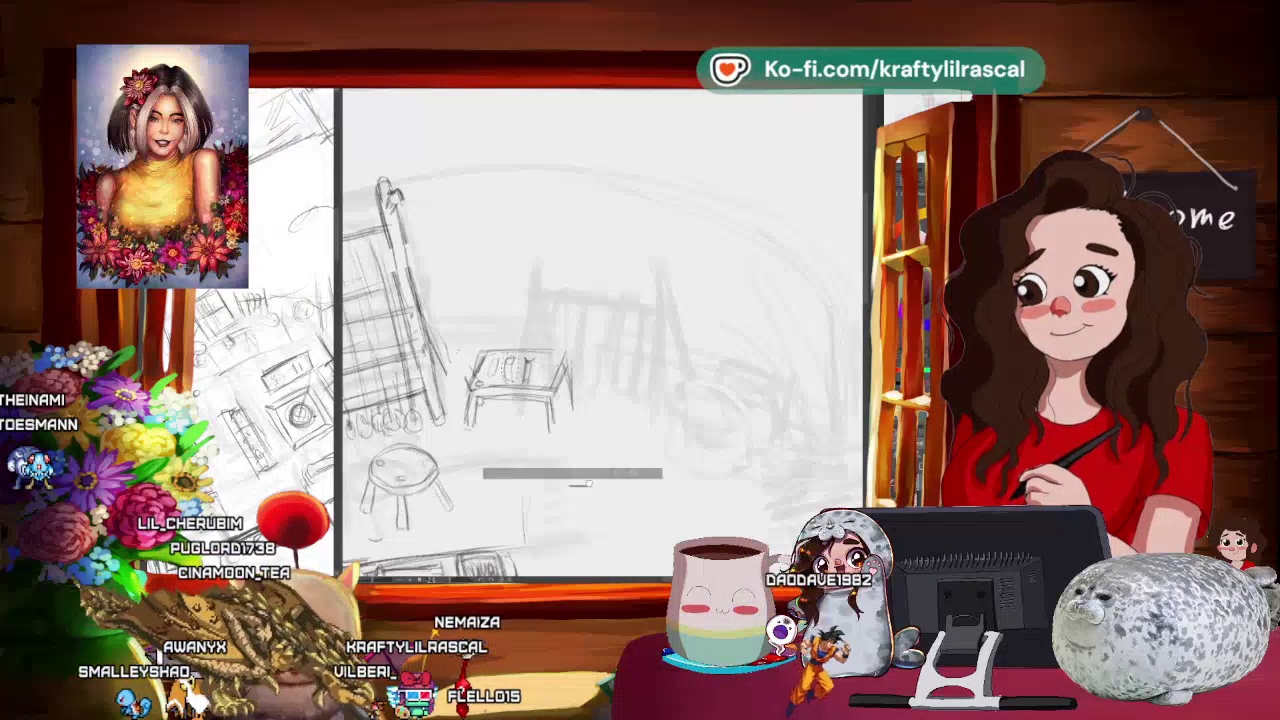
pyautogui.scroll(-3, 645, 355)
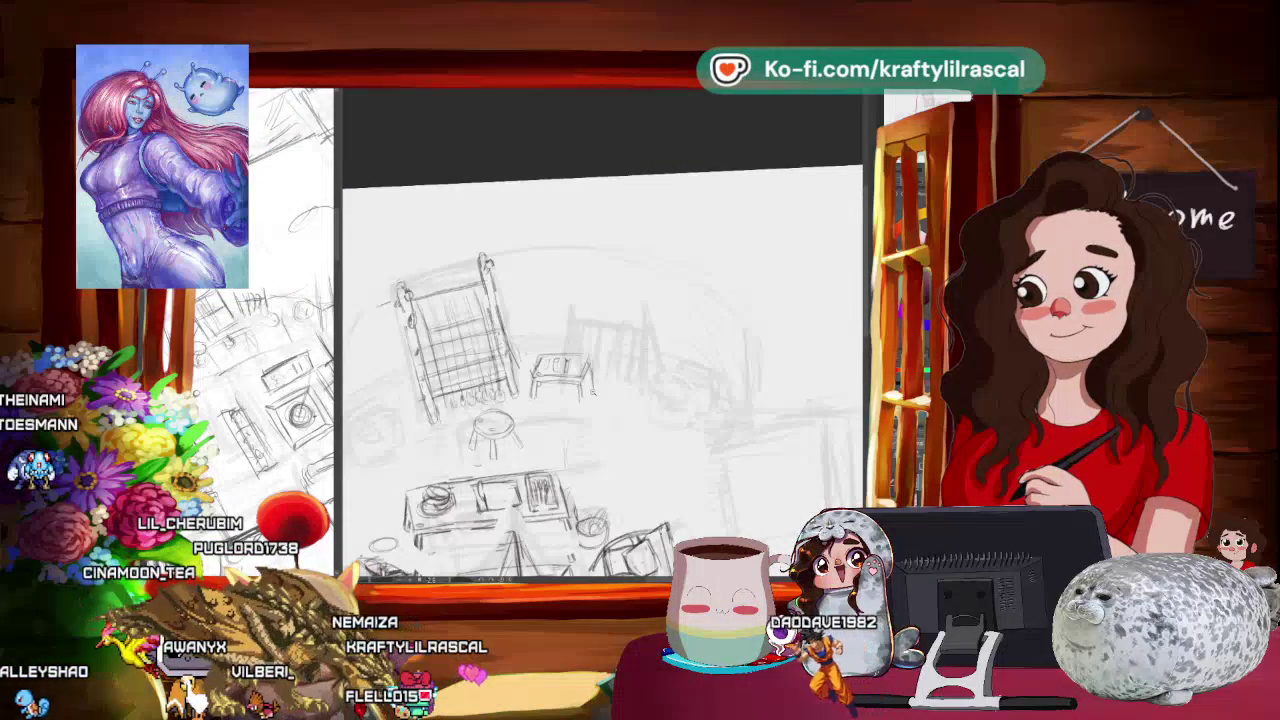
pyautogui.scroll(3, 677, 345)
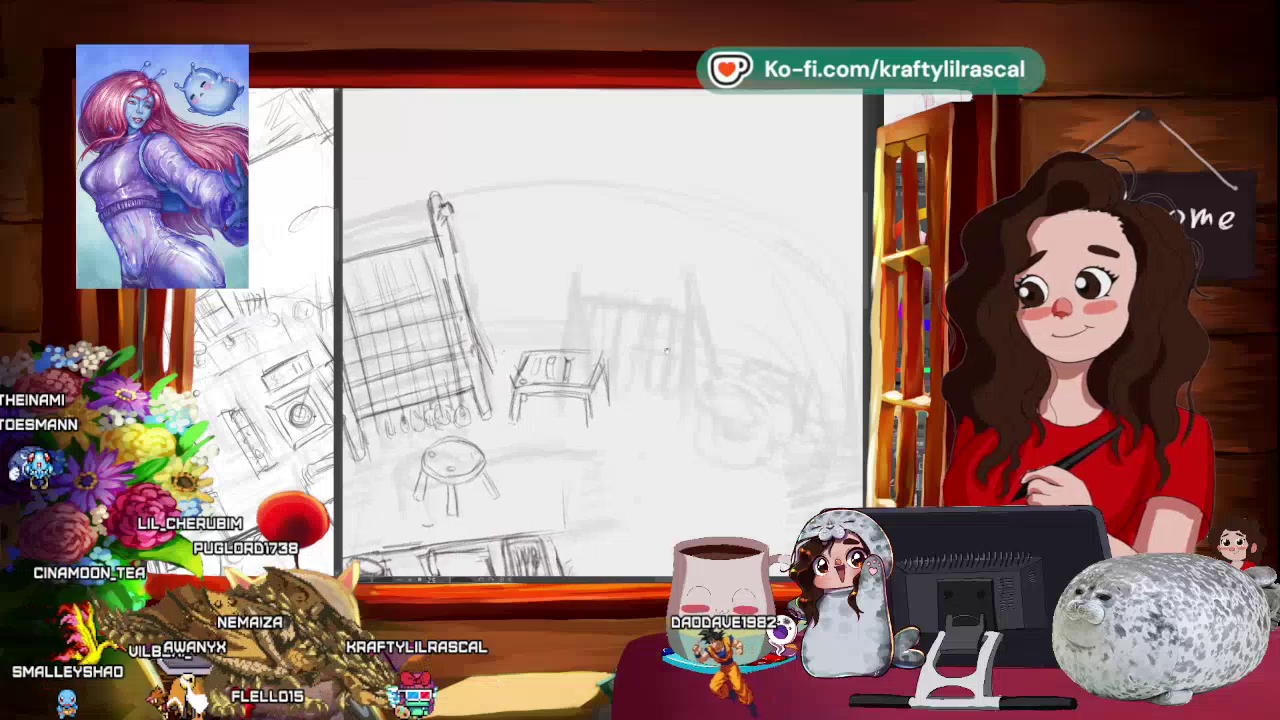
pyautogui.scroll(2, 540, 380)
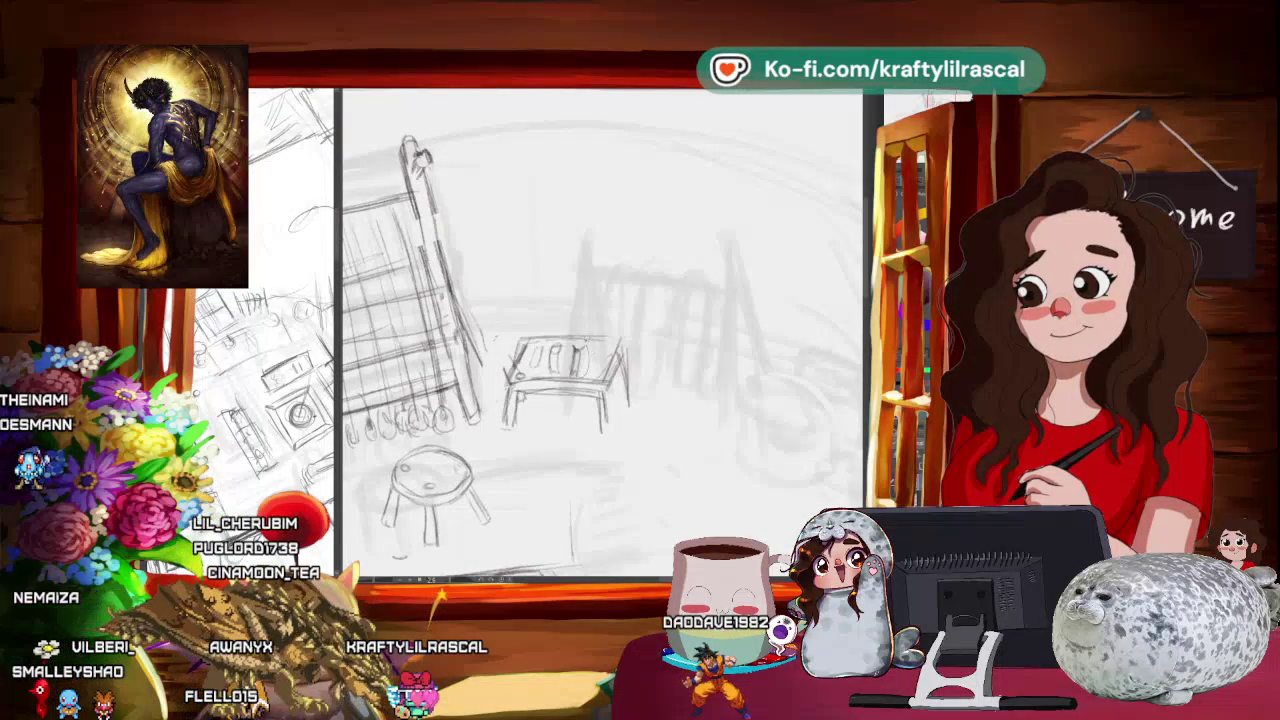
# Step: Nudge the table slightly left and start a new free transform on it
pyautogui.moveTo(550, 395); pyautogui.dragTo(545, 395)
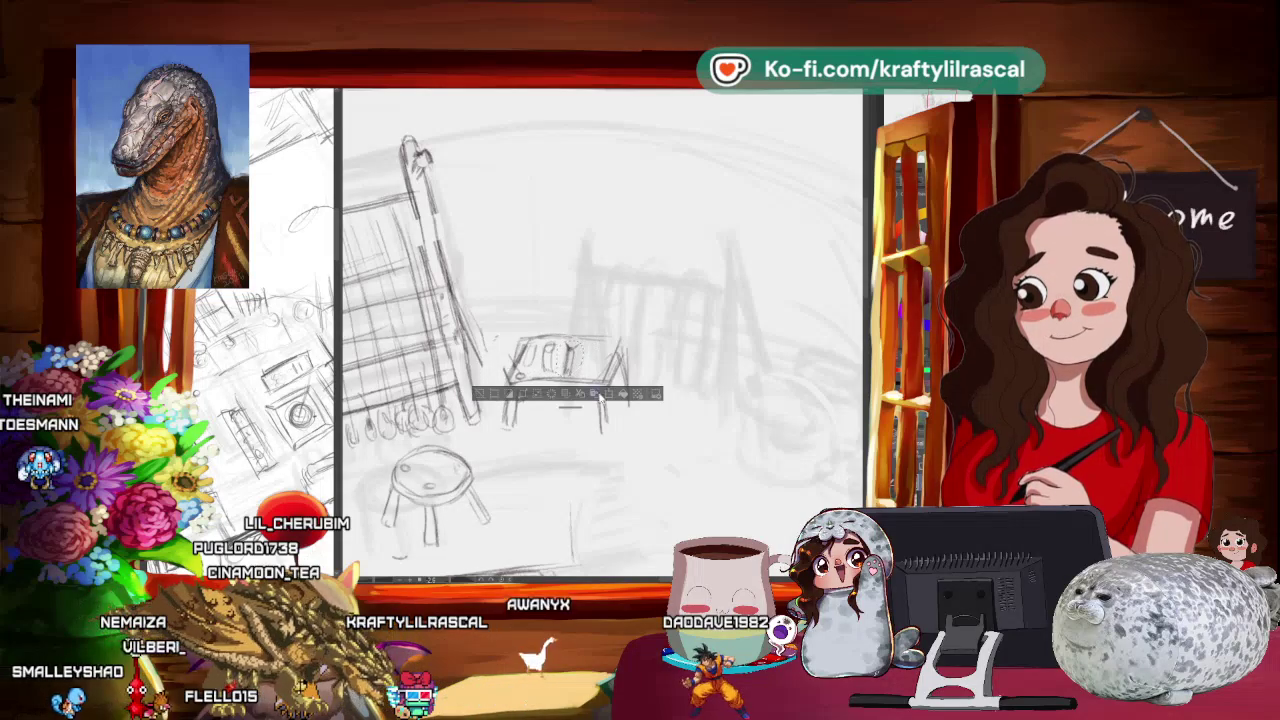
pyautogui.hotkey('ctrl', 't')
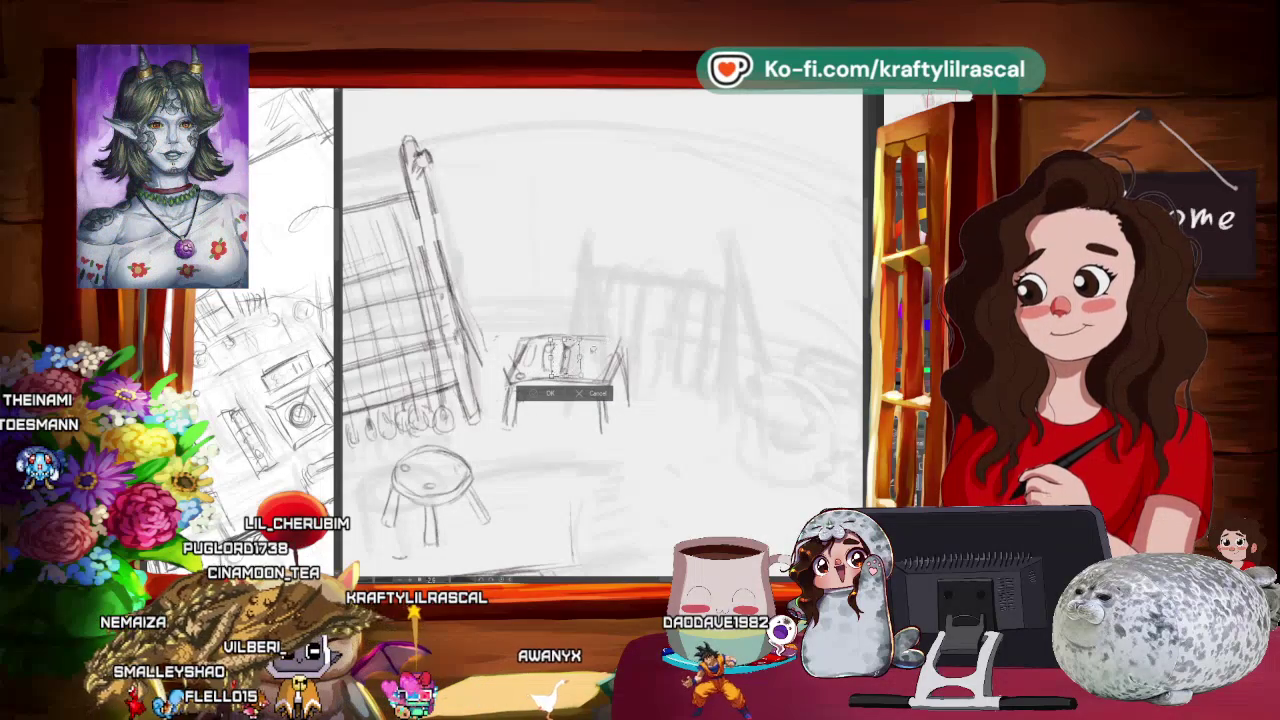
pyautogui.scroll(-3, 573, 360)
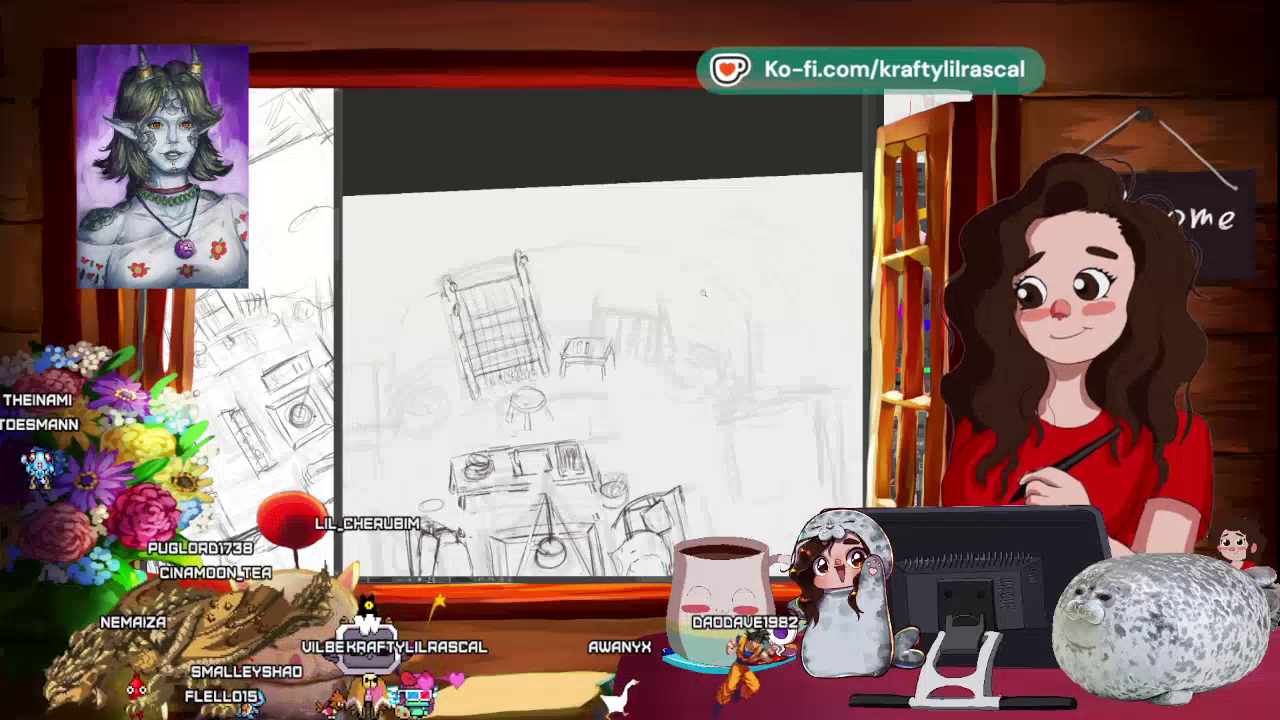
pyautogui.scroll(3, 642, 315)
pyautogui.scroll(2, 642, 315)
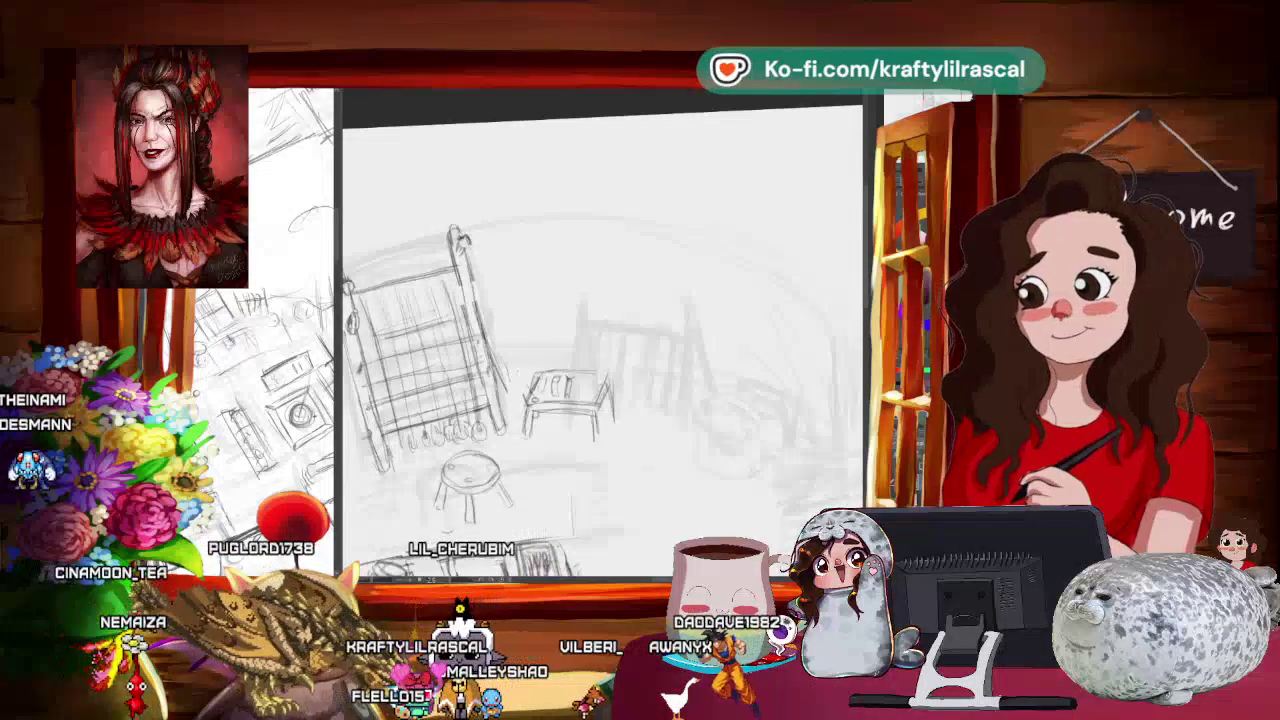
pyautogui.moveTo(641, 251)
pyautogui.mouseDown()
pyautogui.moveTo(591, 231)
pyautogui.moveTo(426, 343)
pyautogui.mouseUp()
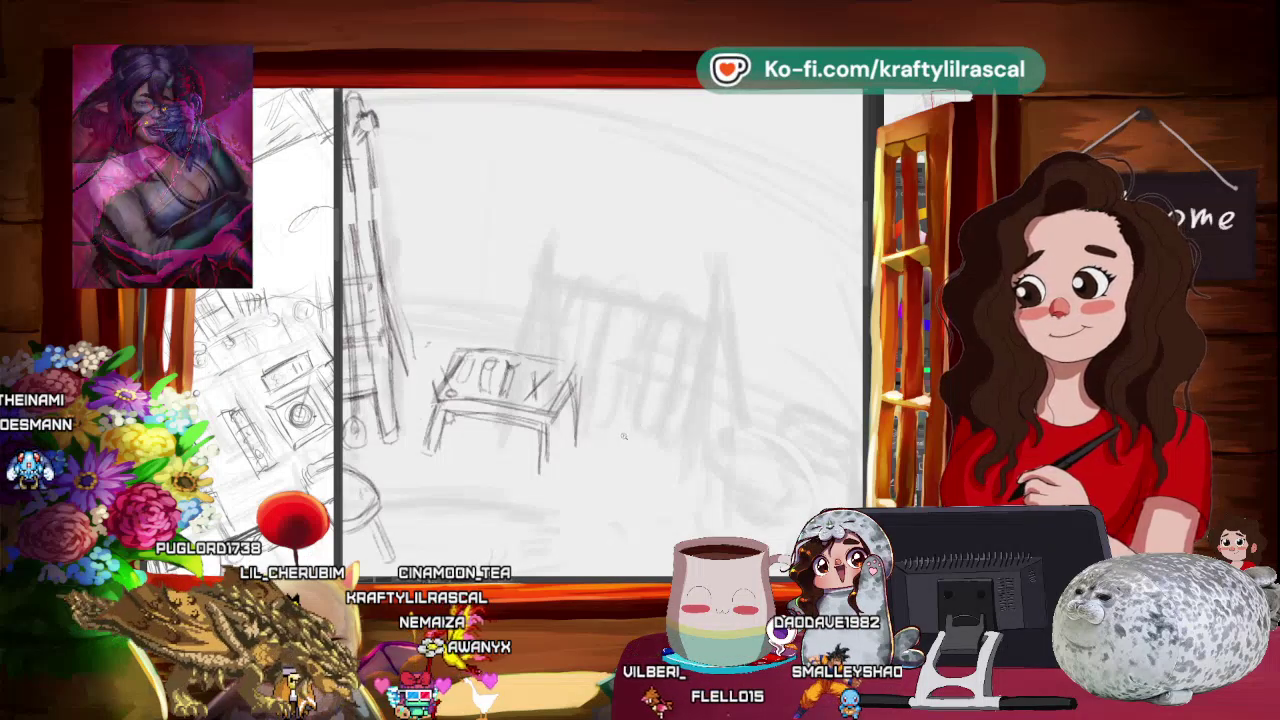
# Step: Zoom out and rotate the view over the small table sketch
pyautogui.scroll(-2, 631, 423)
pyautogui.moveTo(631, 423)
pyautogui.mouseDown()
pyautogui.moveTo(673, 385)
pyautogui.moveTo(518, 325)
pyautogui.mouseUp()
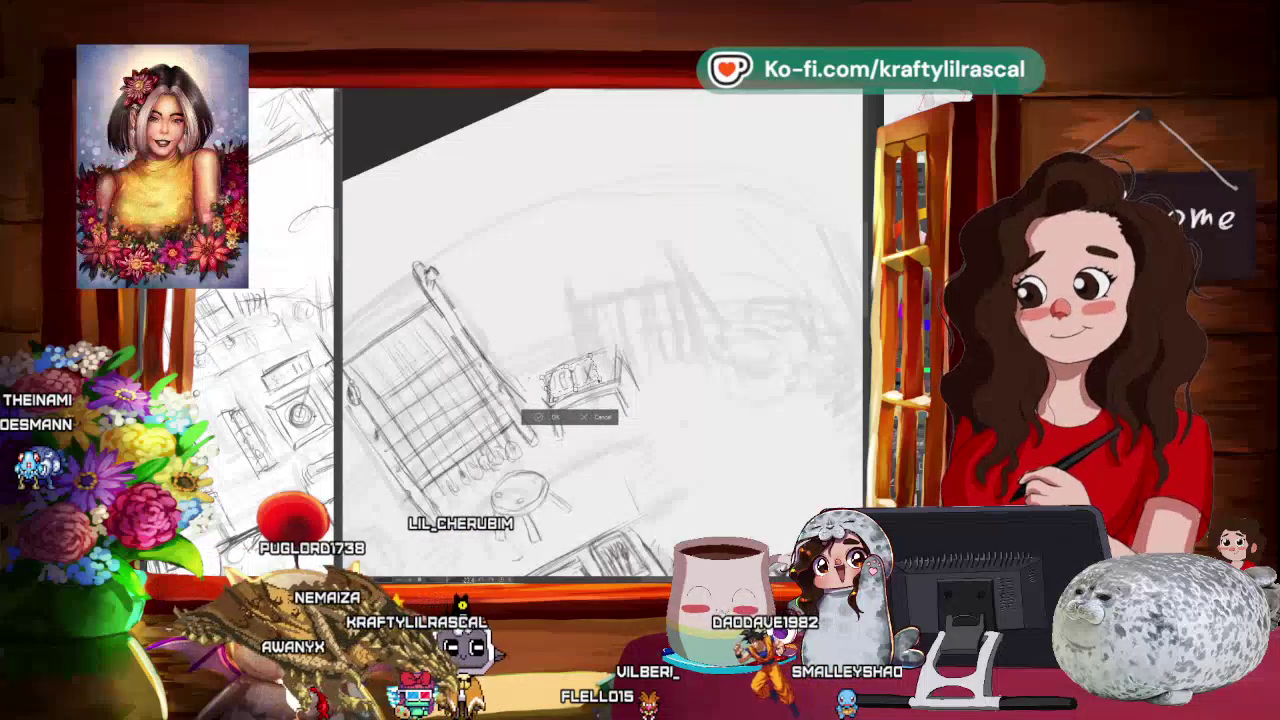
# Step: Apply the transform, zoom in on the chair and table, and undo the tabletop X marks
pyautogui.hotkey('ctrl', '-')
pyautogui.hotkey('ctrl', '+')
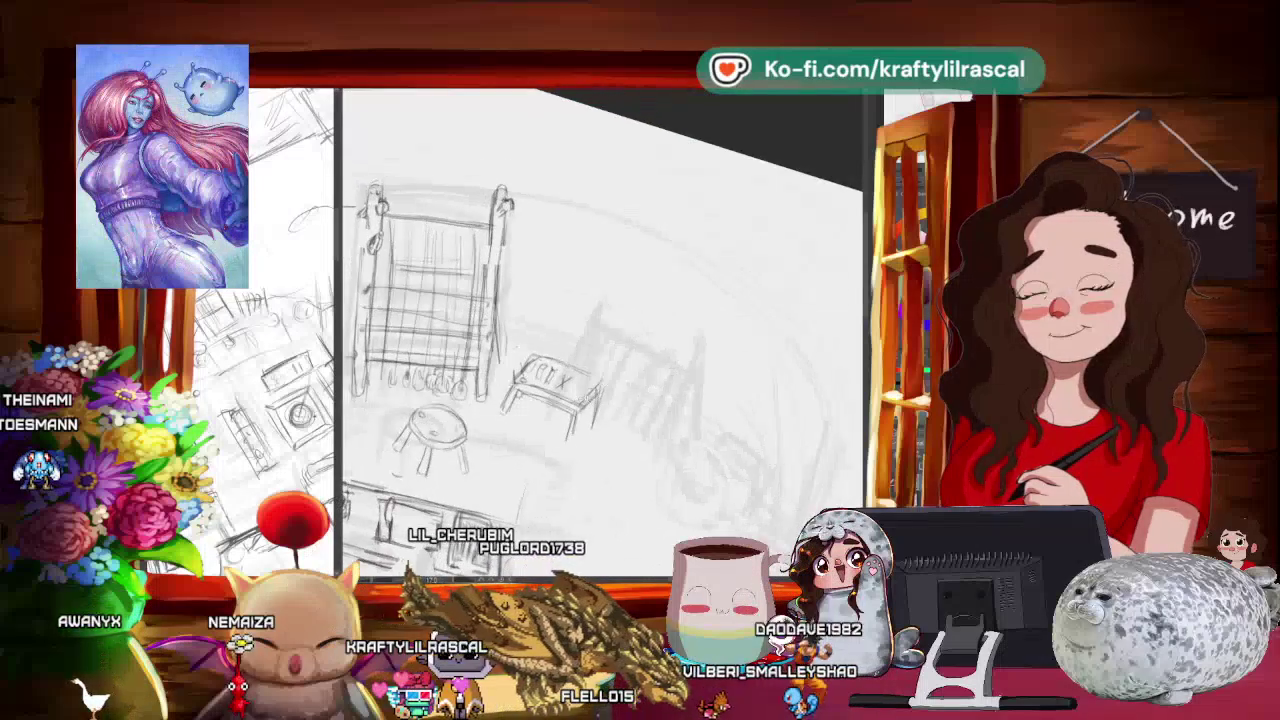
pyautogui.hotkey('ctrl', '+')
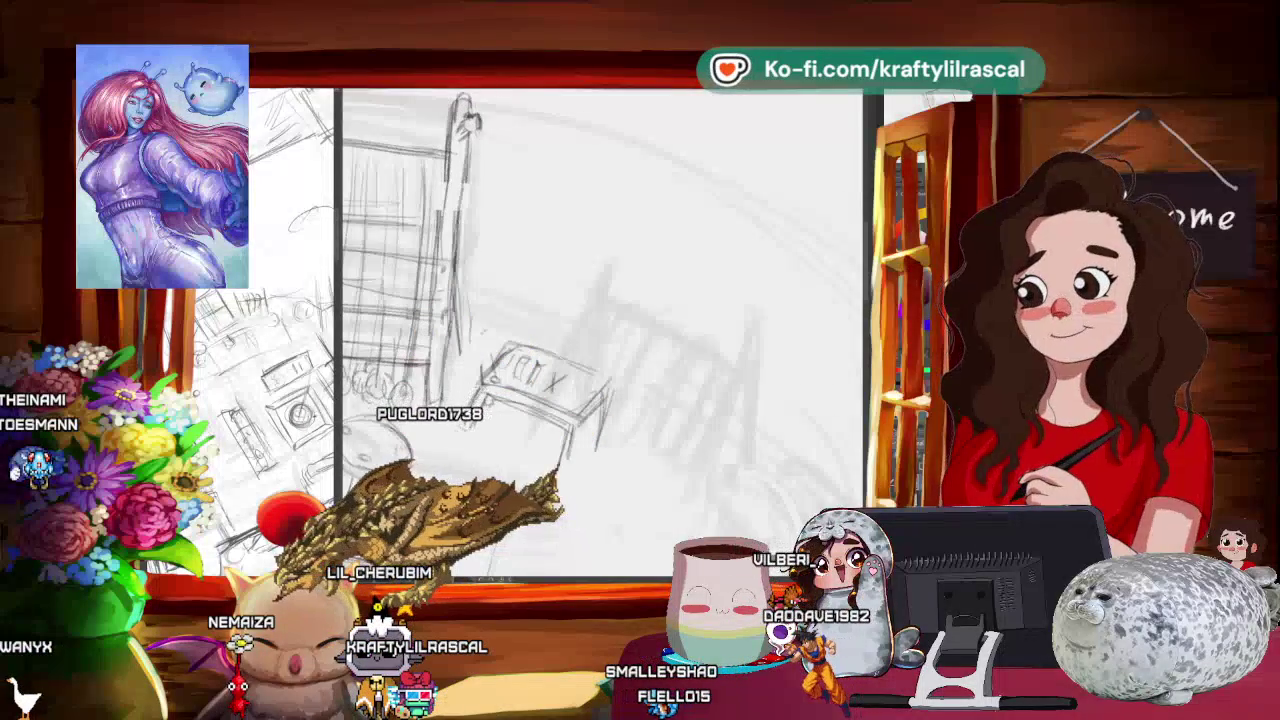
pyautogui.hotkey('ctrl', 'z')
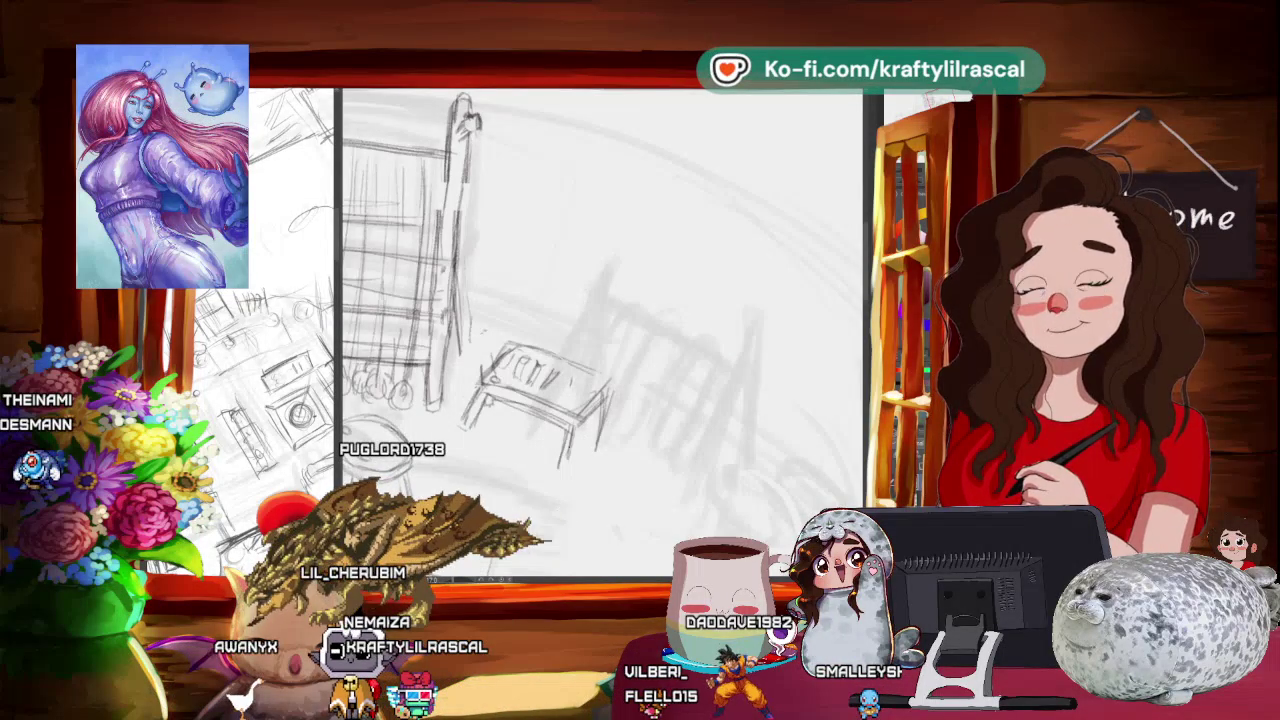
# Step: Add a curved pencil stroke, then rotate and zoom out to view the whole room
pyautogui.scroll(2, 500, 300)
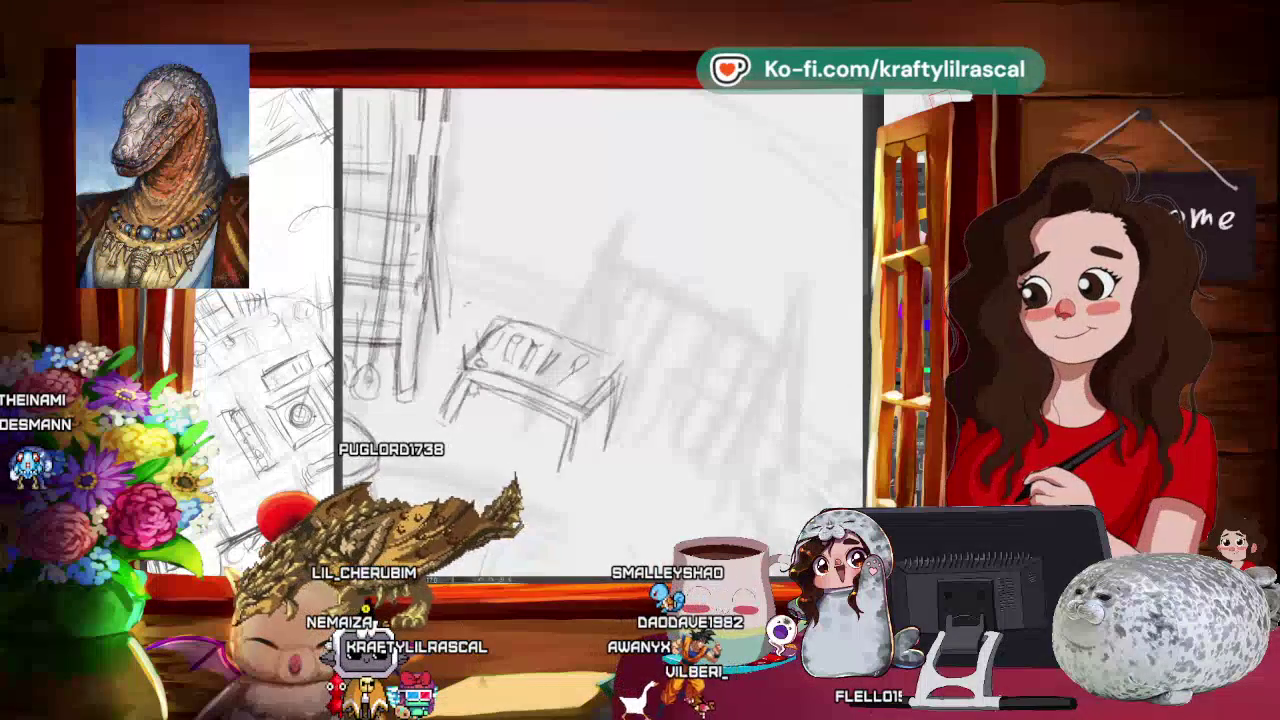
pyautogui.moveTo(347, 422); pyautogui.dragTo(376, 528)
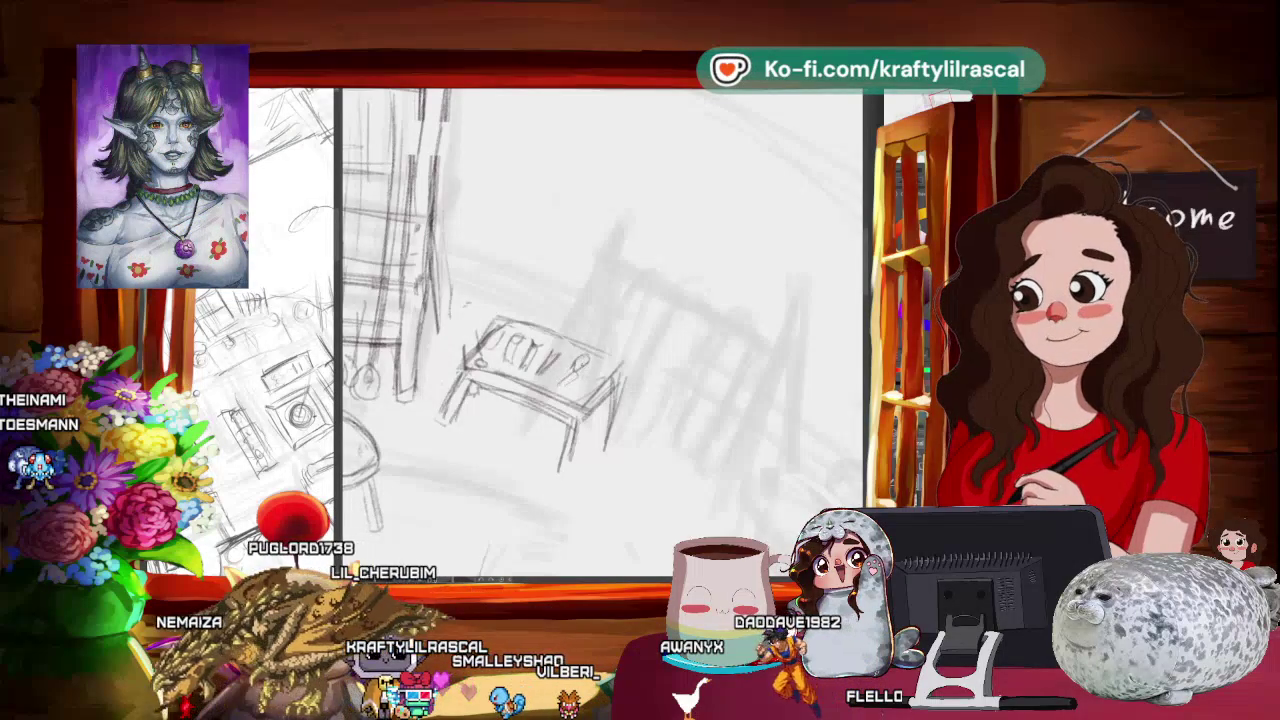
pyautogui.moveTo(600, 330); pyautogui.dragTo(620, 370)
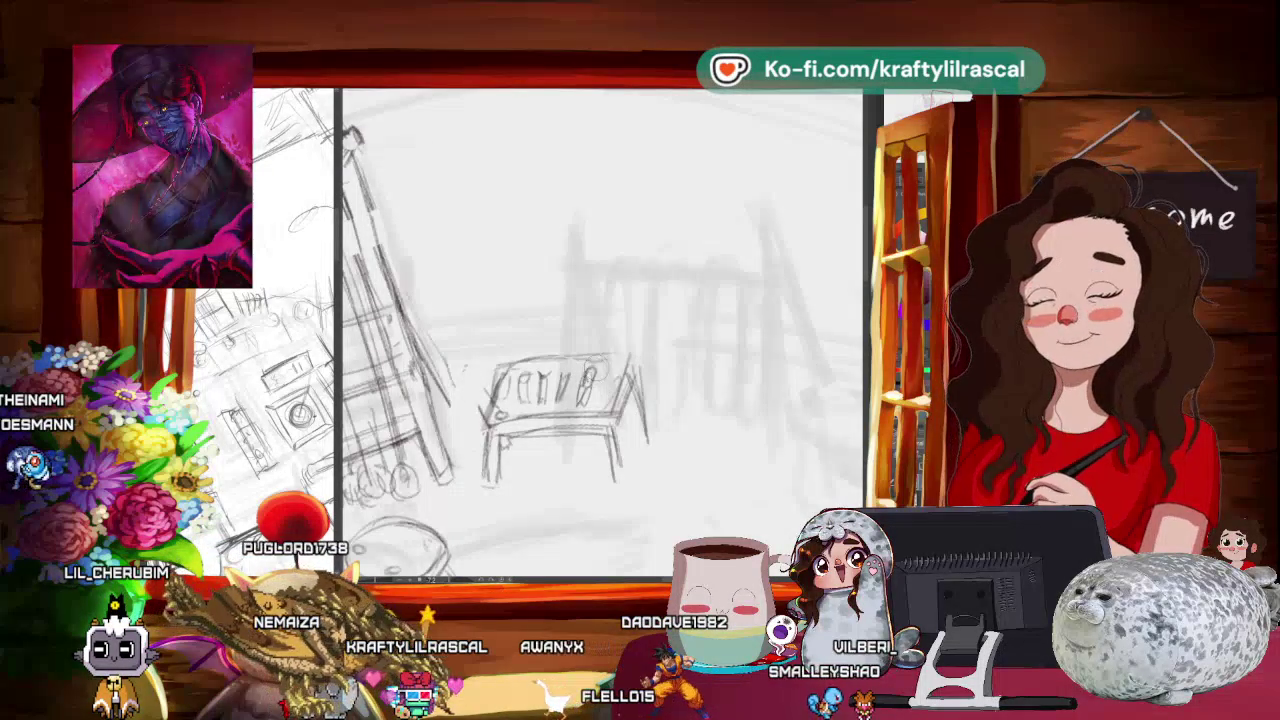
pyautogui.moveTo(600, 330)
pyautogui.mouseDown()
pyautogui.moveTo(657, 362)
pyautogui.moveTo(749, 358)
pyautogui.mouseUp()
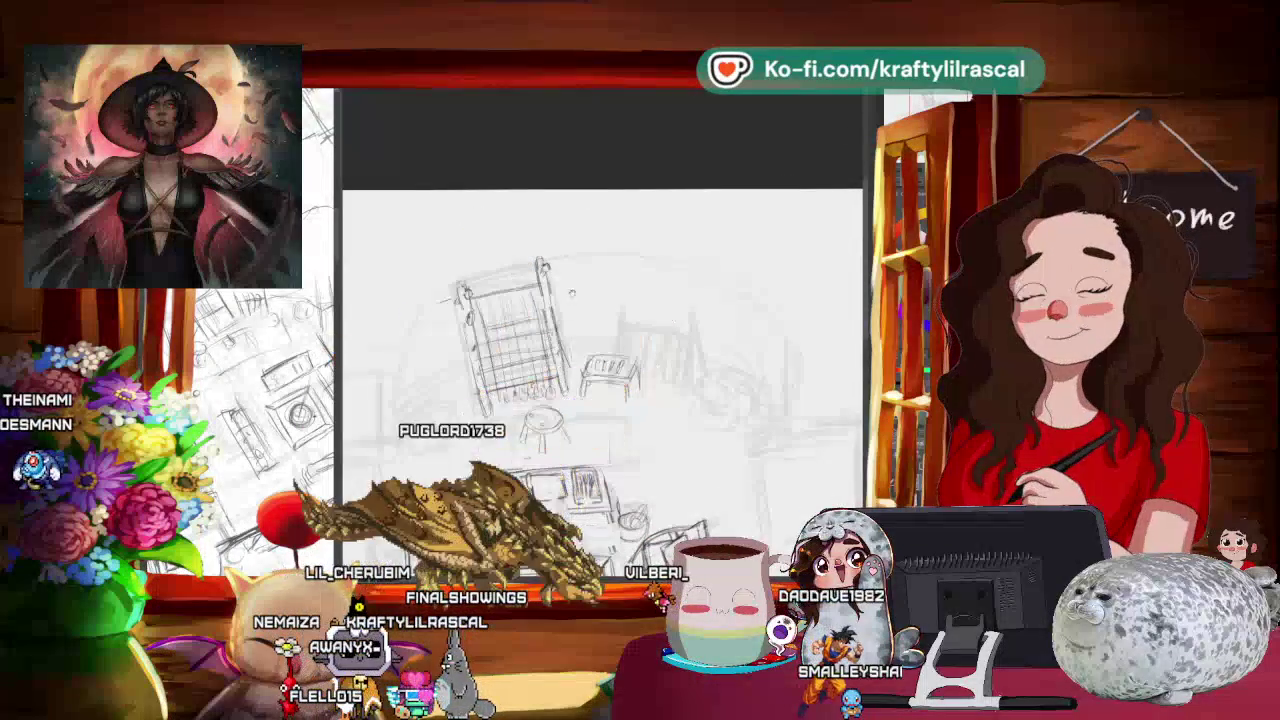
pyautogui.moveTo(600, 380); pyautogui.dragTo(580, 352)
pyautogui.scroll(-2, 590, 370)
pyautogui.scroll(-2, 590, 370)
pyautogui.scroll(-2, 590, 370)
pyautogui.moveTo(551, 214); pyautogui.dragTo(640, 300)
pyautogui.scroll(2, 600, 350)
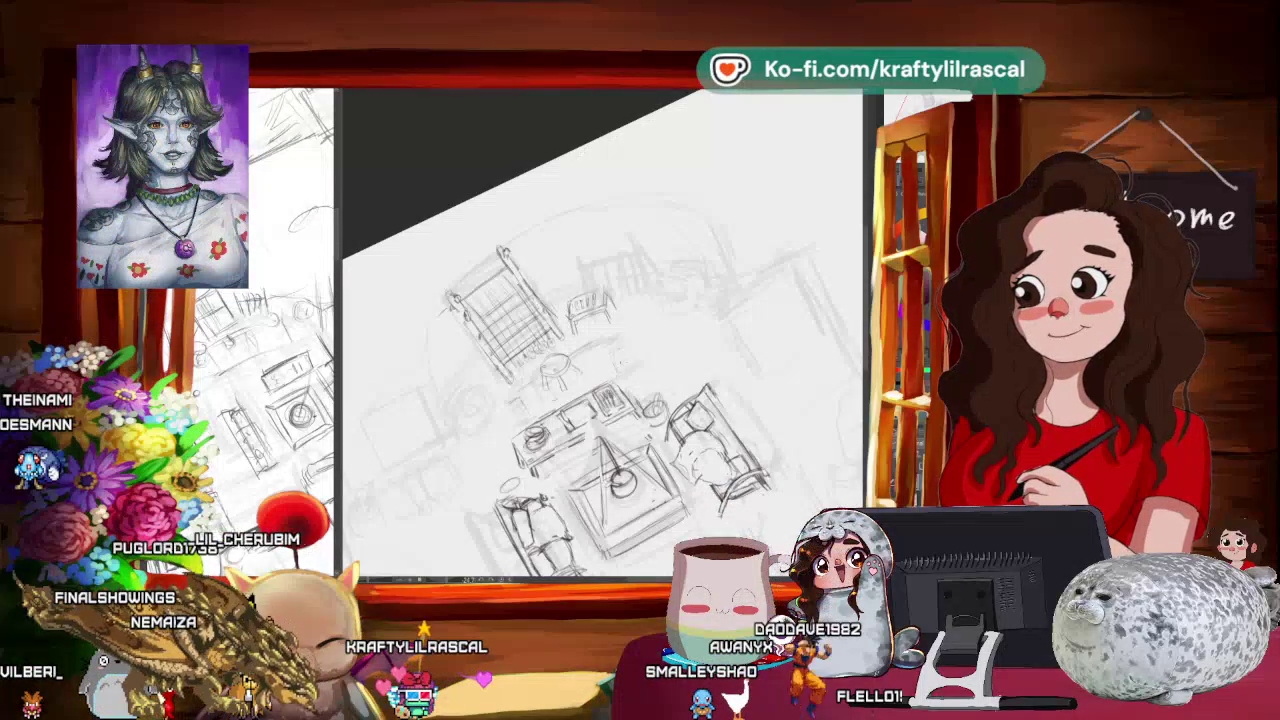
pyautogui.scroll(3, 641, 352)
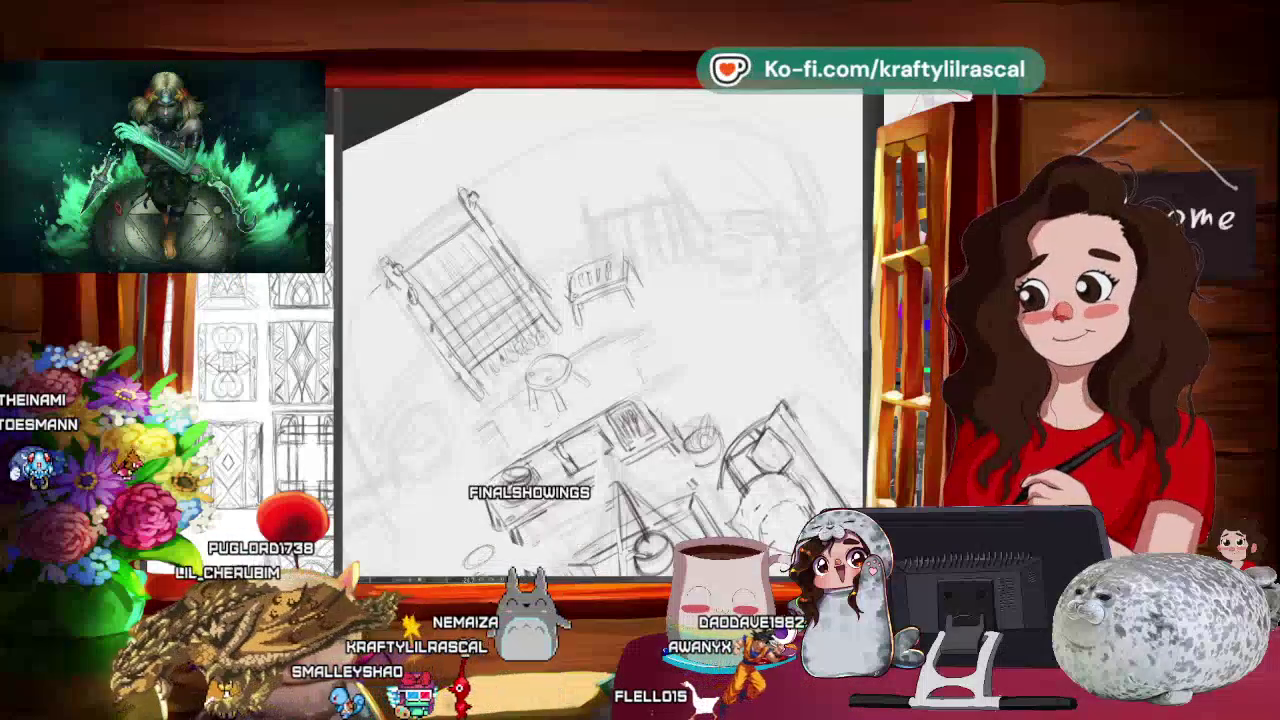
pyautogui.scroll(-5, 600, 330)
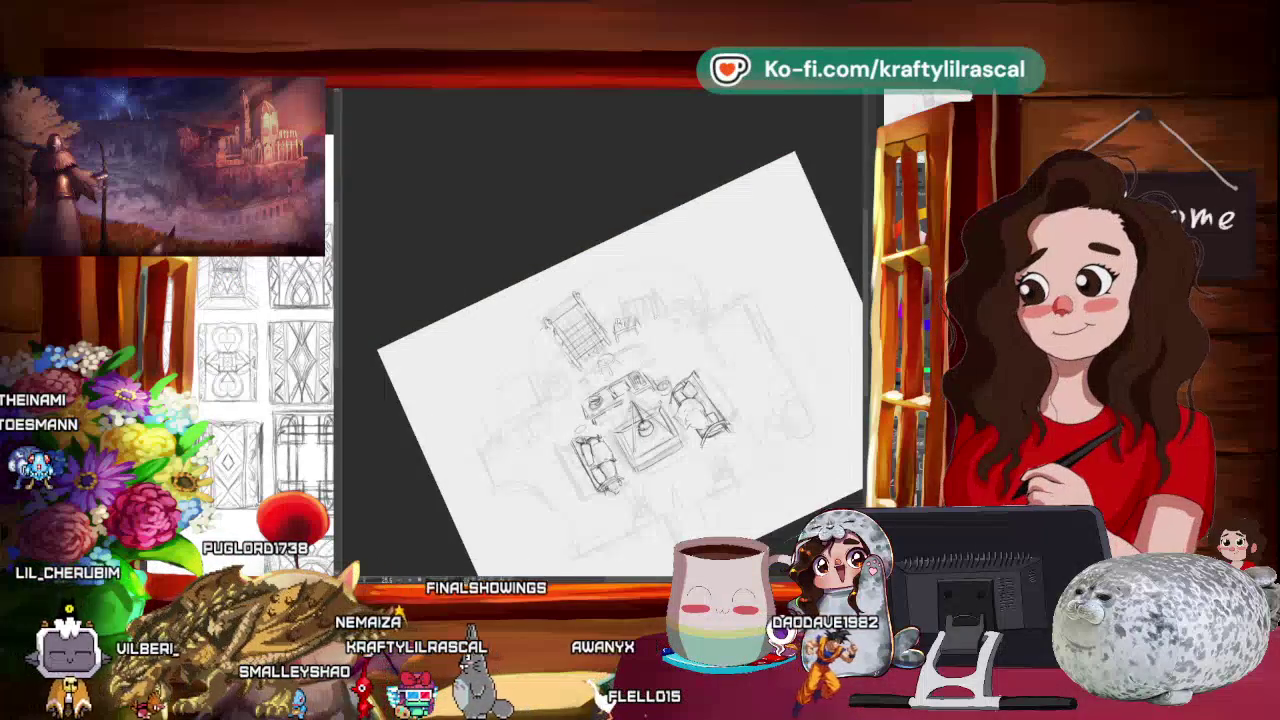
# Step: Zoom in and pan to centre the loom, side table, central table and armchairs
pyautogui.scroll(4, 600, 330)
pyautogui.moveTo(505, 241); pyautogui.dragTo(532, 246)
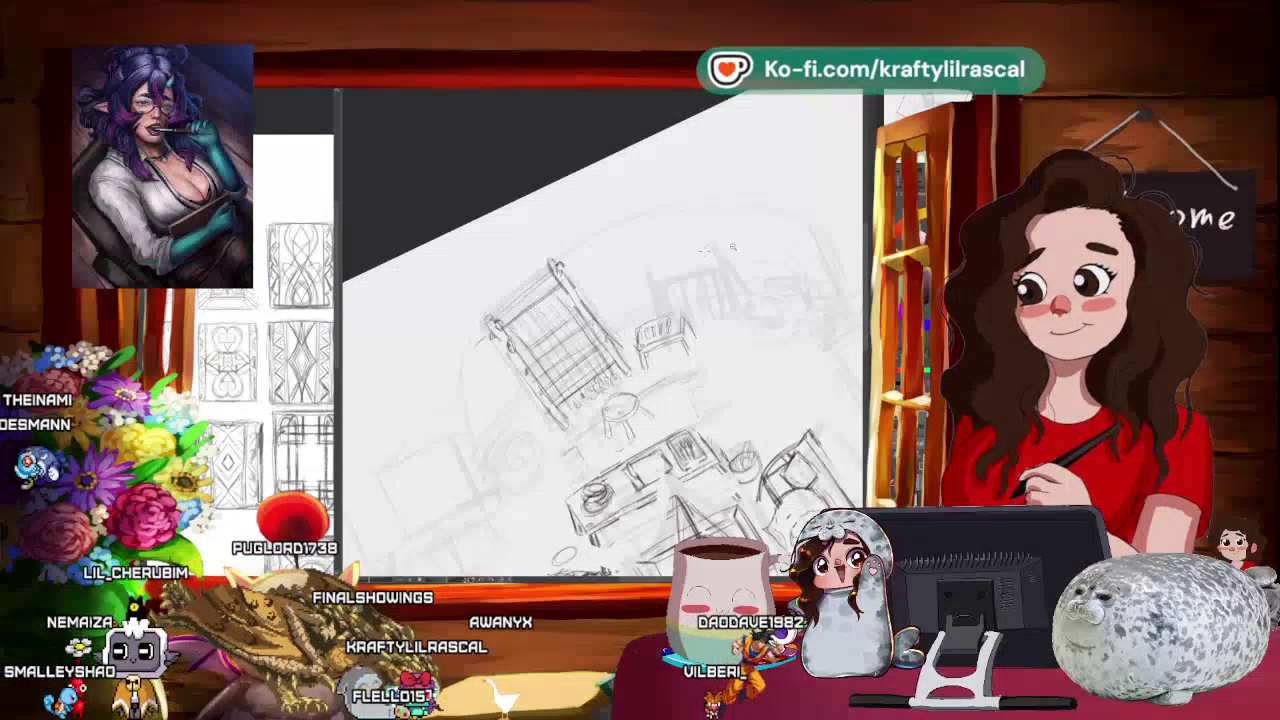
pyautogui.scroll(-2, 748, 255)
pyautogui.scroll(1, 740, 280)
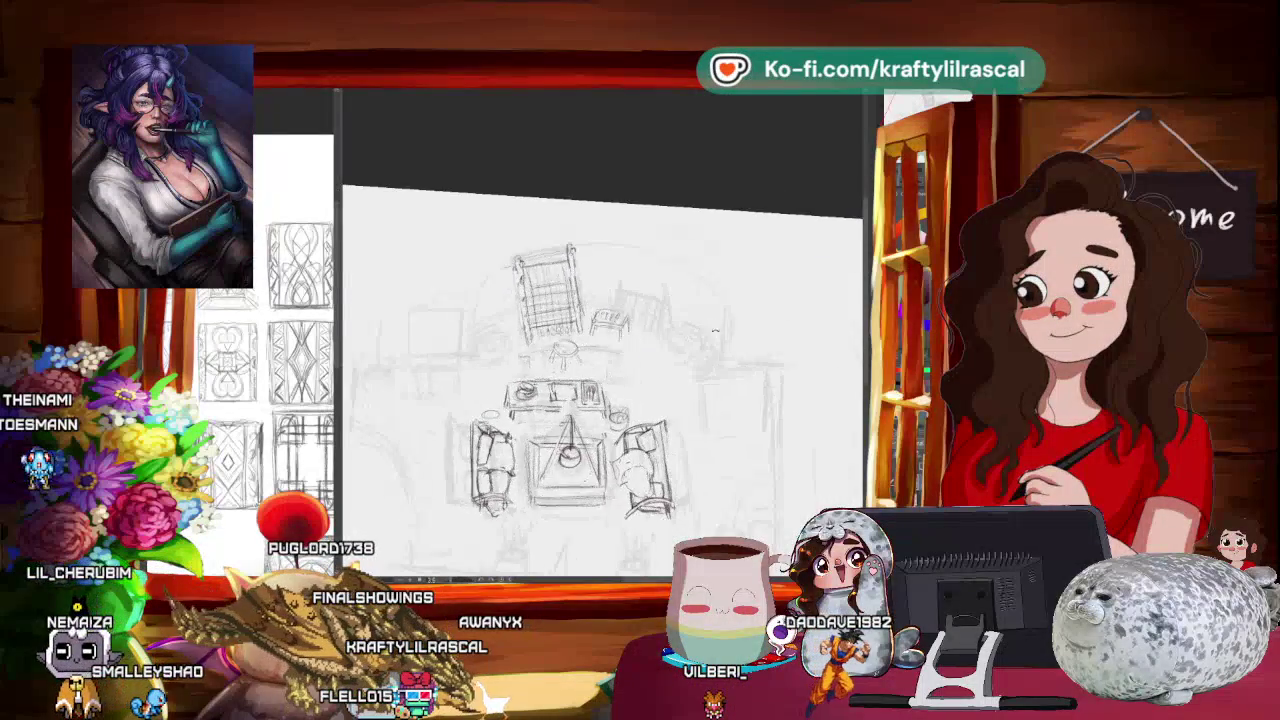
pyautogui.scroll(1, 730, 310)
pyautogui.scroll(1, 717, 341)
pyautogui.moveTo(717, 341); pyautogui.dragTo(687, 336)
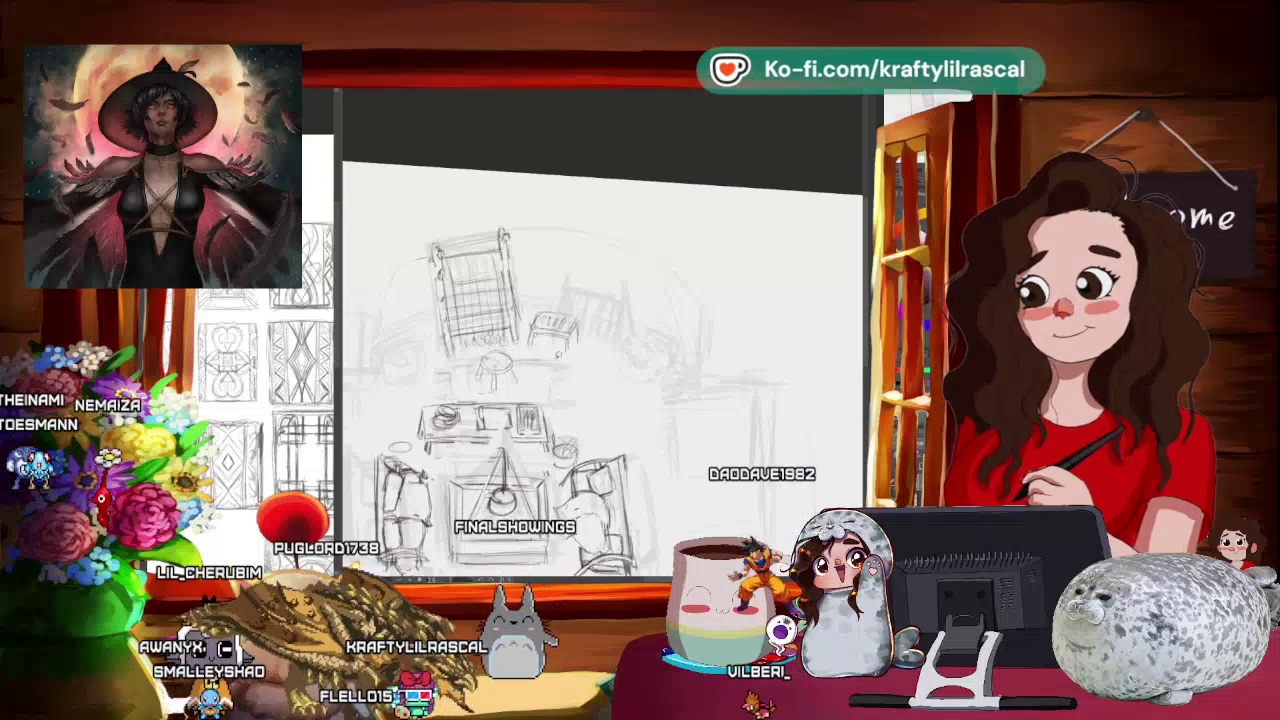
# Step: Move the small furniture sketch from the large chair's right side to its left
pyautogui.moveTo(530, 290); pyautogui.dragTo(600, 358)
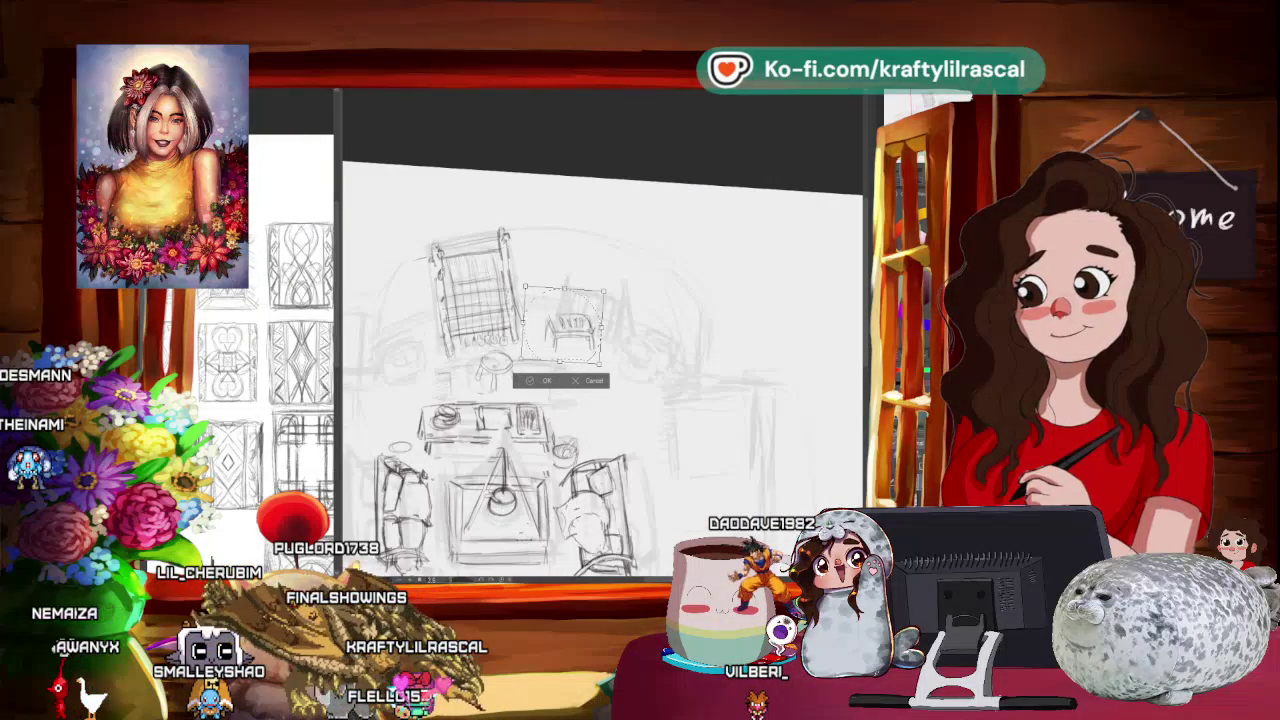
pyautogui.moveTo(577, 344); pyautogui.dragTo(414, 362)
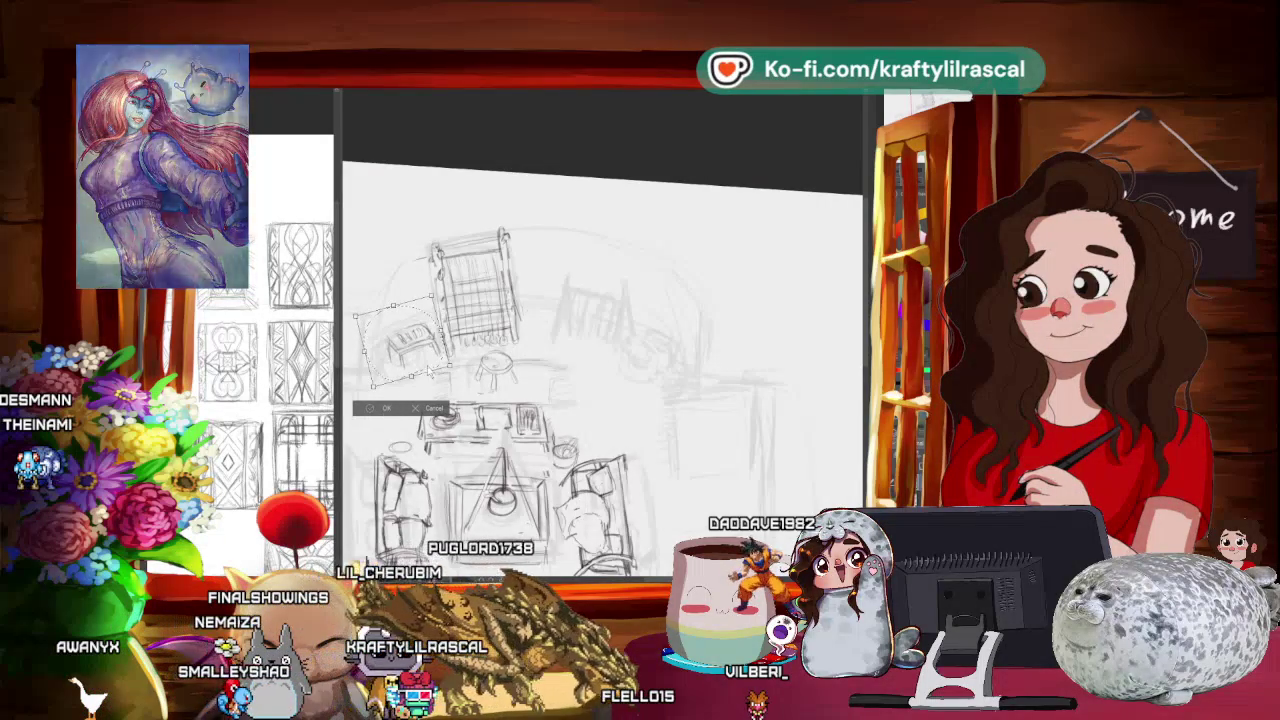
pyautogui.press('Return')
# Step: Zoom out and back in, then pan and slightly tilt the view of the sketch
pyautogui.scroll(-2, 858, 285)
pyautogui.scroll(-2, 858, 285)
pyautogui.scroll(-2, 858, 285)
pyautogui.scroll(2, 602, 398)
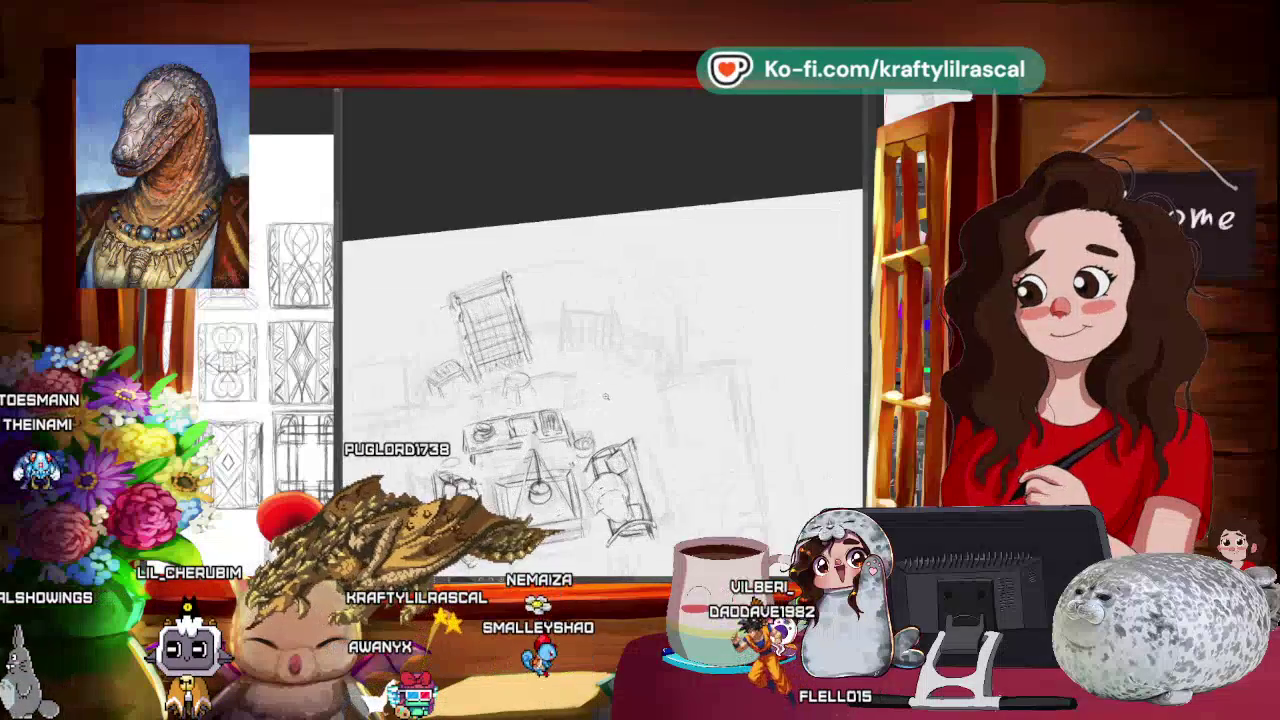
pyautogui.scroll(2, 602, 398)
pyautogui.scroll(1, 602, 398)
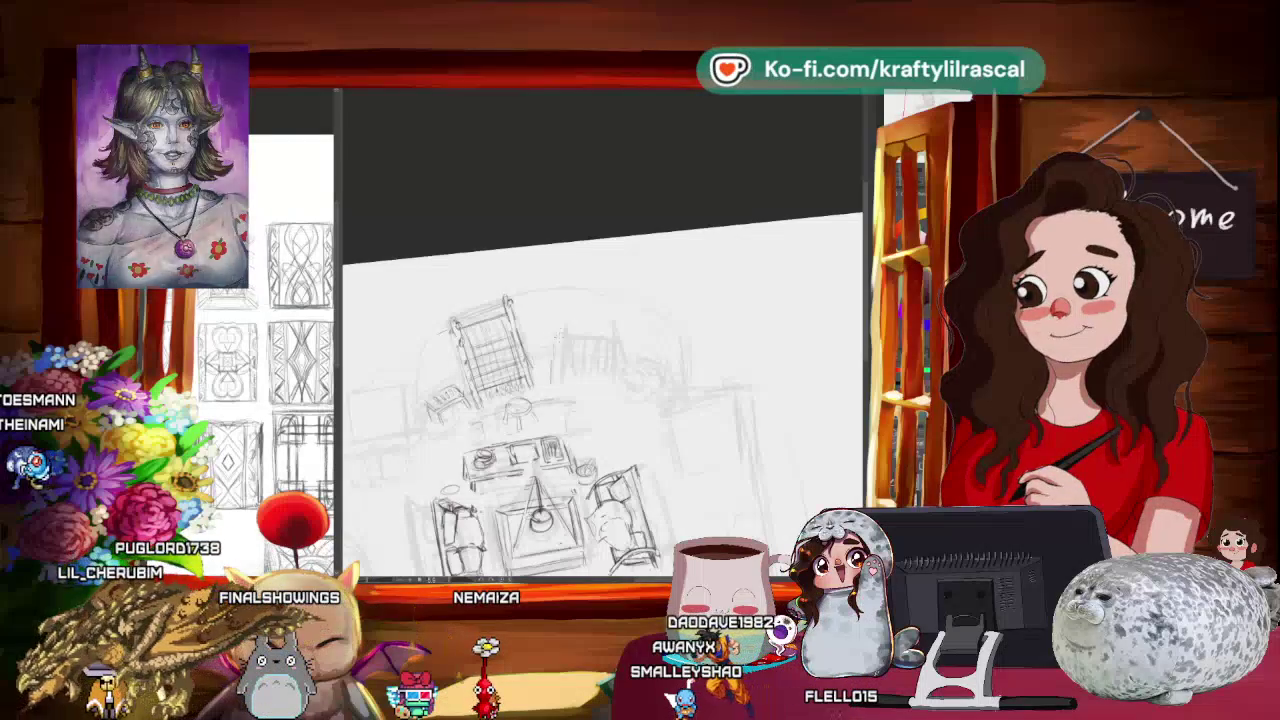
pyautogui.moveTo(548, 330)
pyautogui.mouseDown()
pyautogui.moveTo(700, 382)
pyautogui.moveTo(620, 470)
pyautogui.mouseUp()
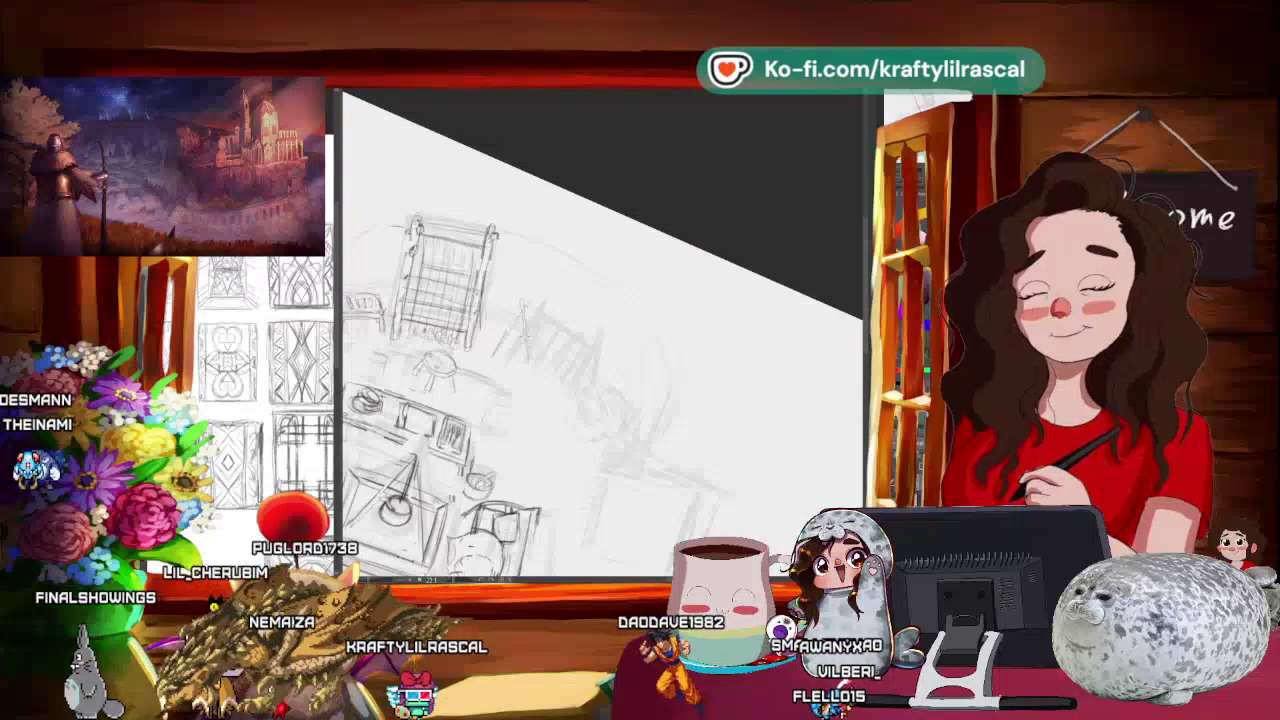
# Step: Tilt the view clockwise, fit the page to the window, then zoom back in on the furniture
pyautogui.moveTo(524, 350)
pyautogui.mouseDown()
pyautogui.moveTo(588, 406)
pyautogui.moveTo(560, 380)
pyautogui.mouseUp()
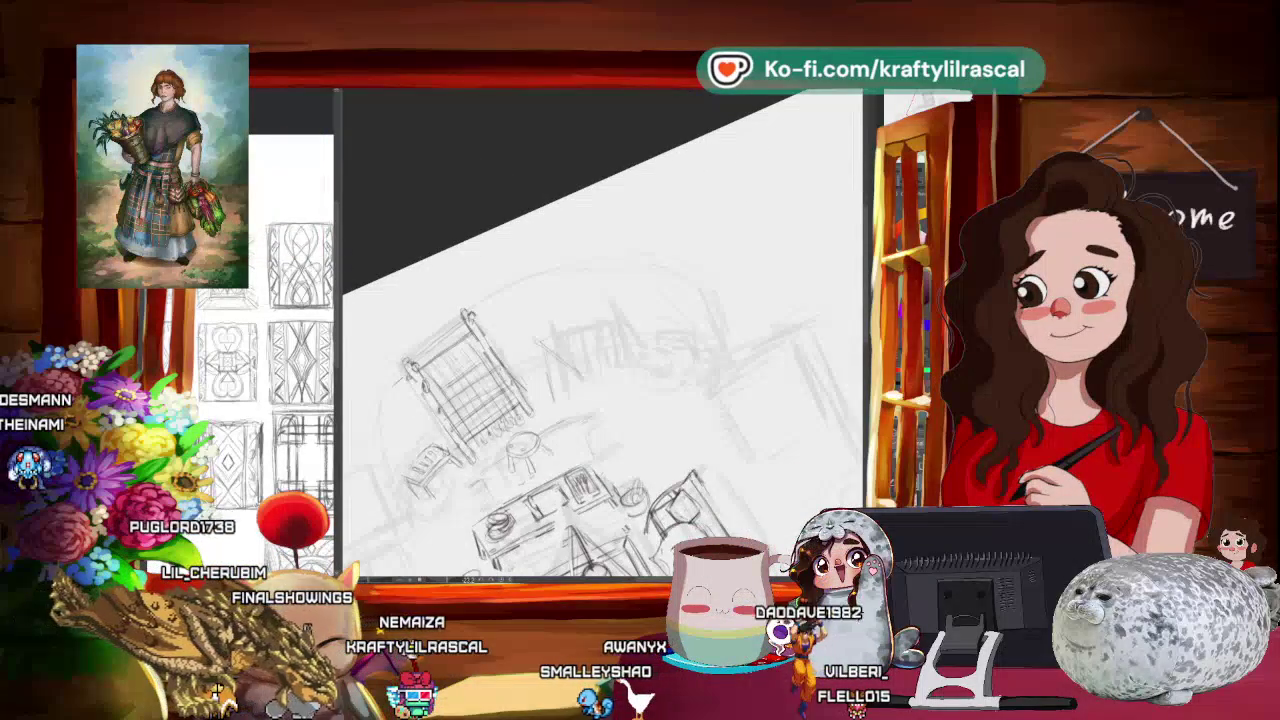
pyautogui.moveTo(681, 266); pyautogui.dragTo(697, 339)
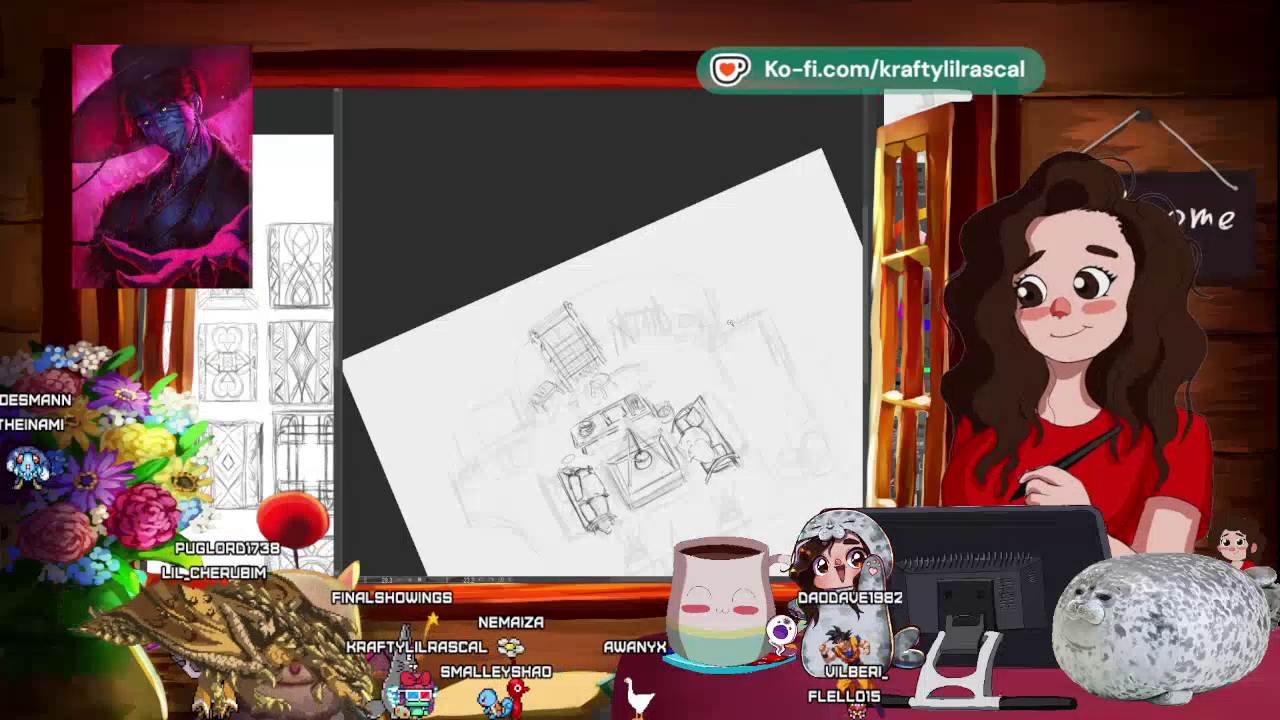
pyautogui.moveTo(664, 354)
pyautogui.mouseDown()
pyautogui.moveTo(654, 395)
pyautogui.moveTo(346, 277)
pyautogui.mouseUp()
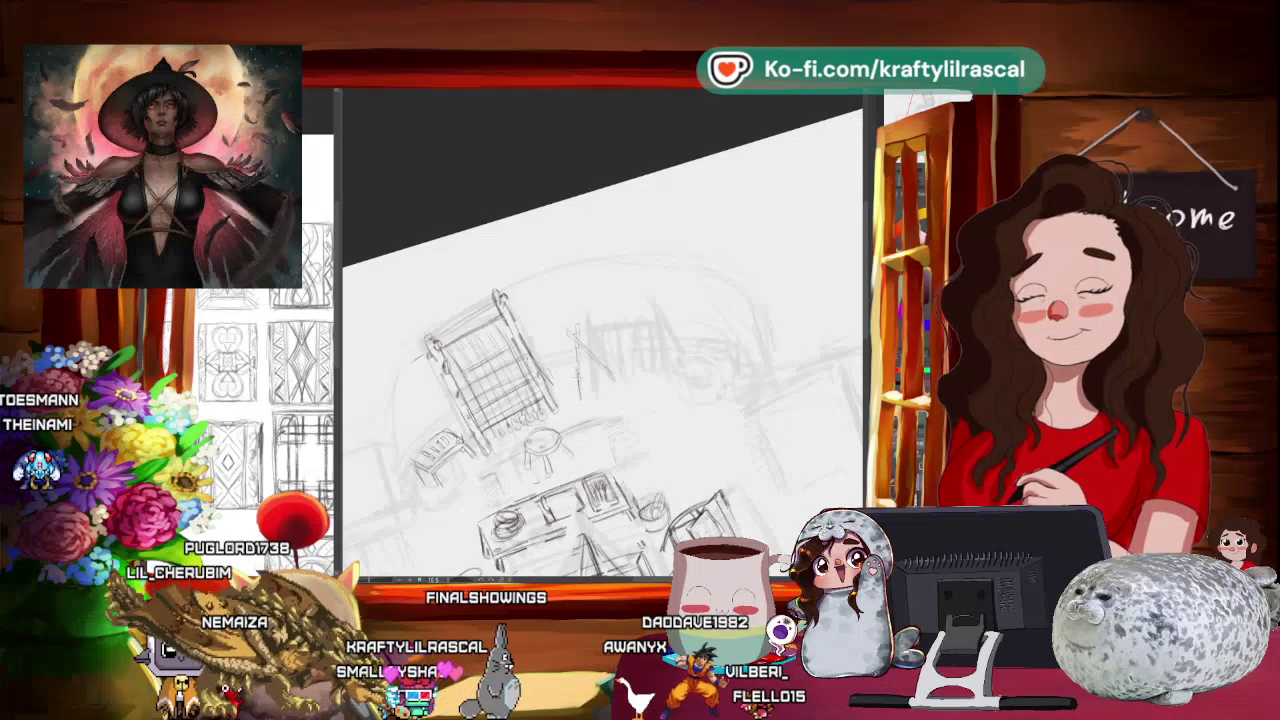
pyautogui.hotkey('ctrl', '0')
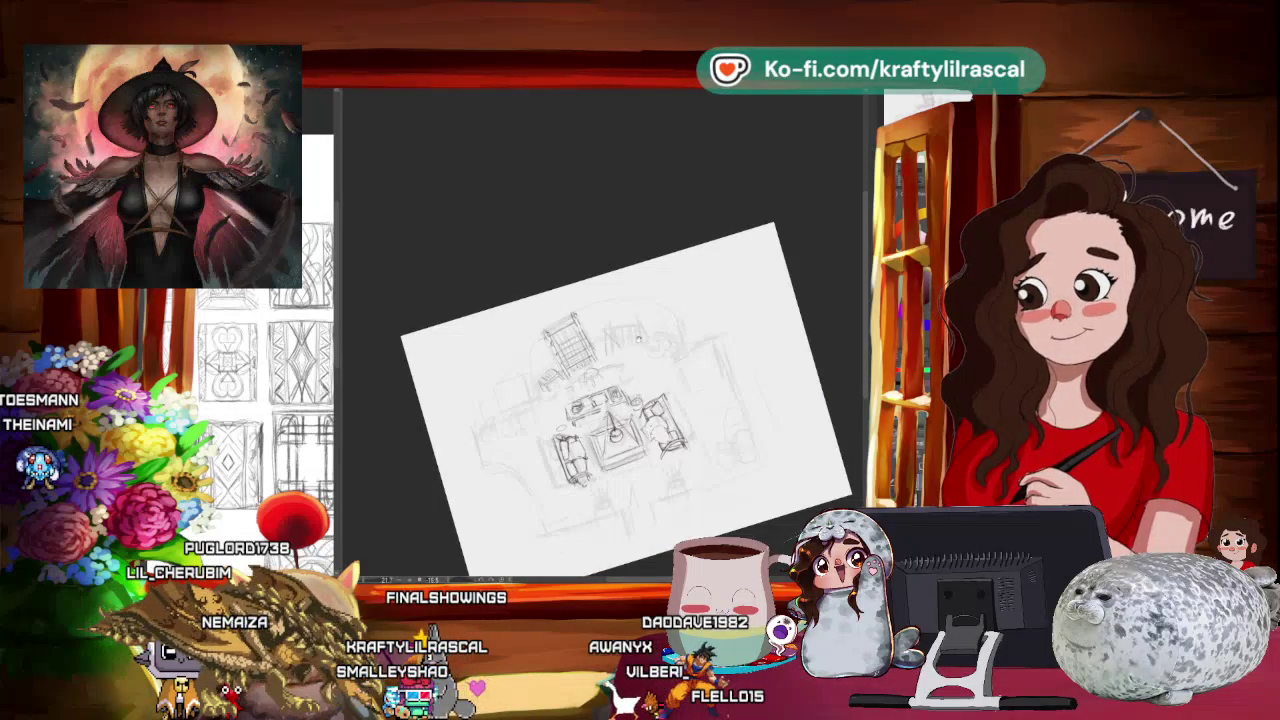
pyautogui.scroll(1, 640, 337)
pyautogui.scroll(1, 706, 296)
pyautogui.scroll(1, 650, 338)
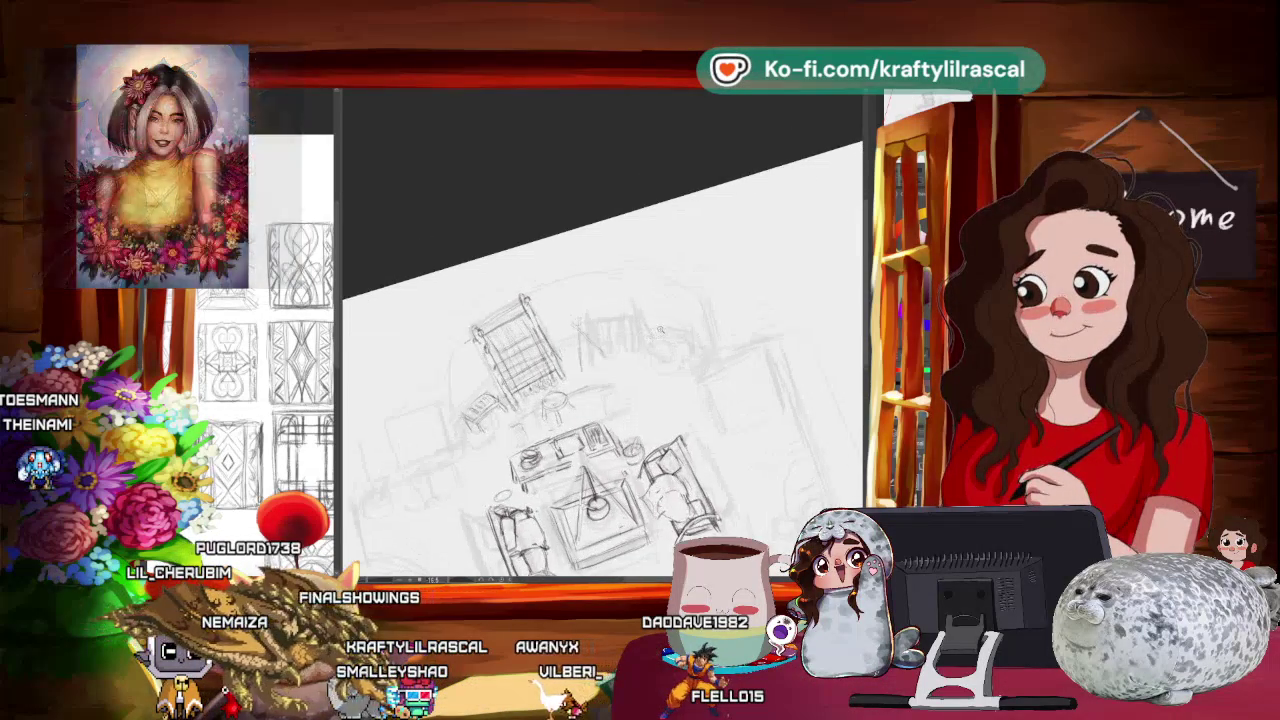
pyautogui.scroll(1, 628, 232)
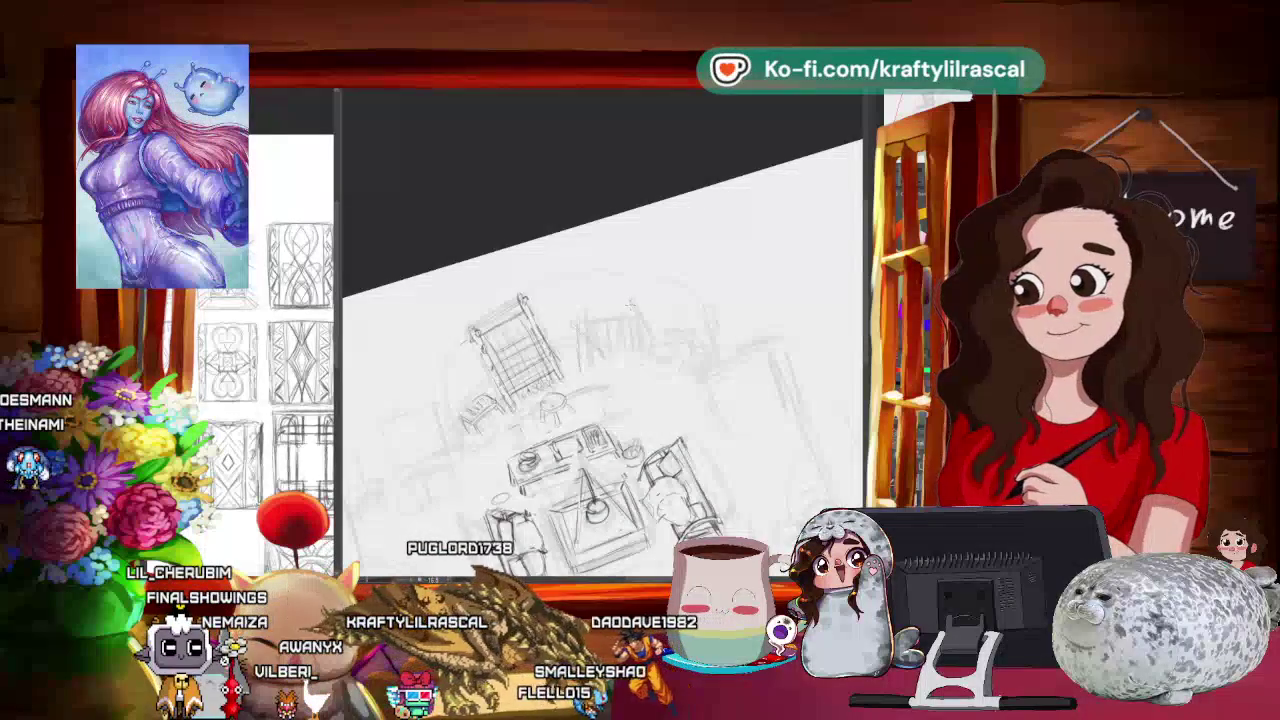
# Step: Transform the narrow sketch beside the large chair, then rotate and zoom out to the whole page
pyautogui.moveTo(635, 361)
pyautogui.mouseDown()
pyautogui.moveTo(629, 300)
pyautogui.moveTo(650, 345)
pyautogui.moveTo(600, 295)
pyautogui.mouseUp()
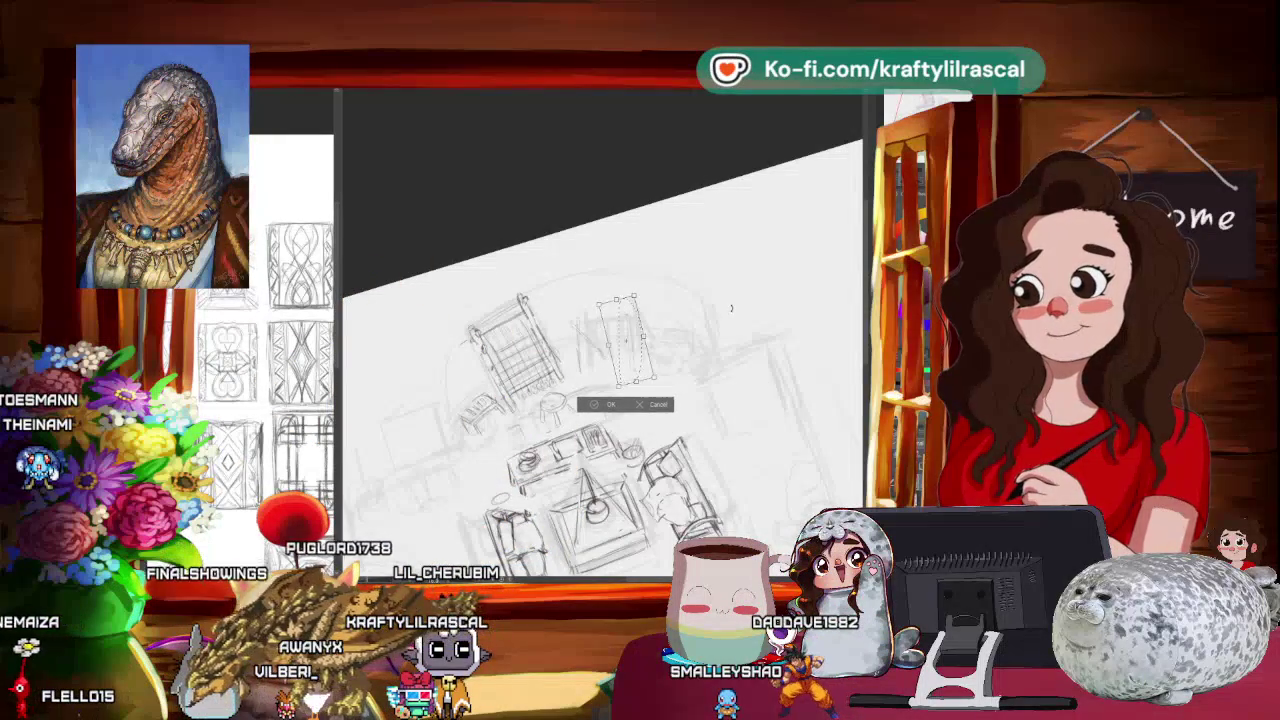
pyautogui.press('Return')
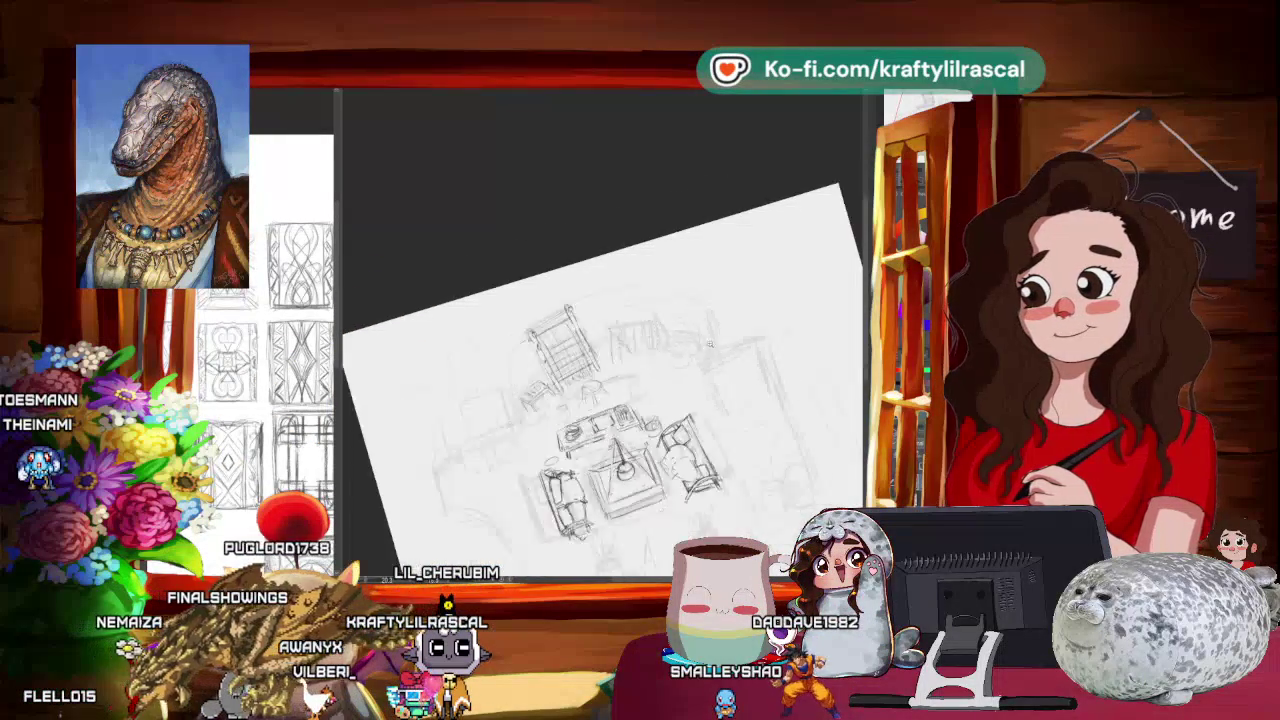
pyautogui.moveTo(535, 408)
pyautogui.mouseDown()
pyautogui.moveTo(669, 385)
pyautogui.moveTo(728, 340)
pyautogui.mouseUp()
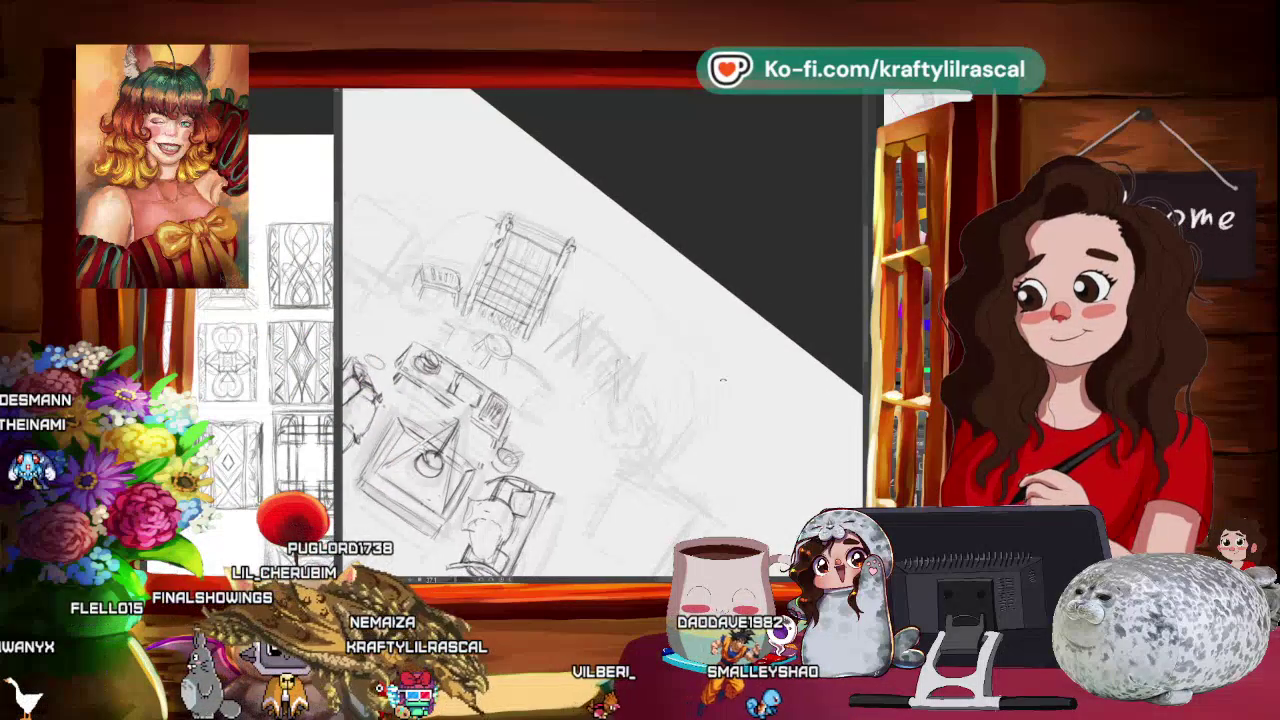
# Step: Reset the view upright, then pan, rotate and zoom in toward the large chair at the top
pyautogui.press('5')
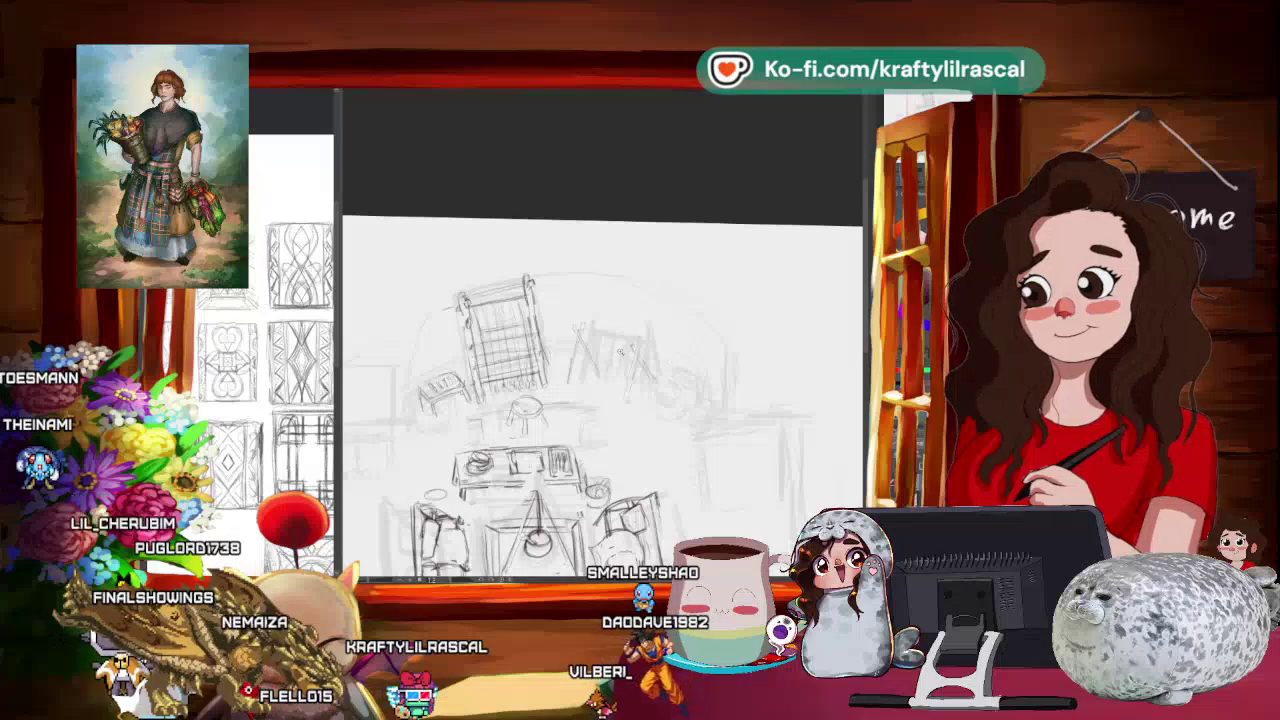
pyautogui.moveTo(600, 400); pyautogui.dragTo(680, 330)
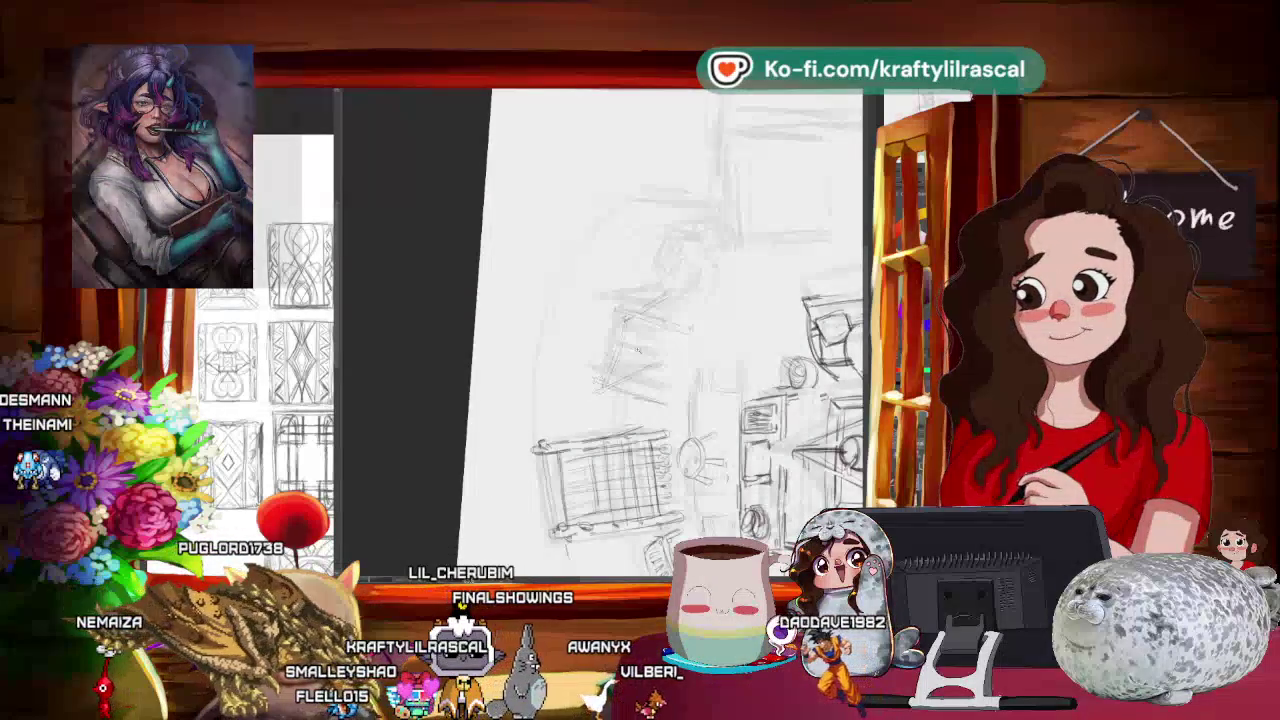
pyautogui.hotkey('ctrl', '-')
pyautogui.moveTo(747, 512); pyautogui.dragTo(622, 357)
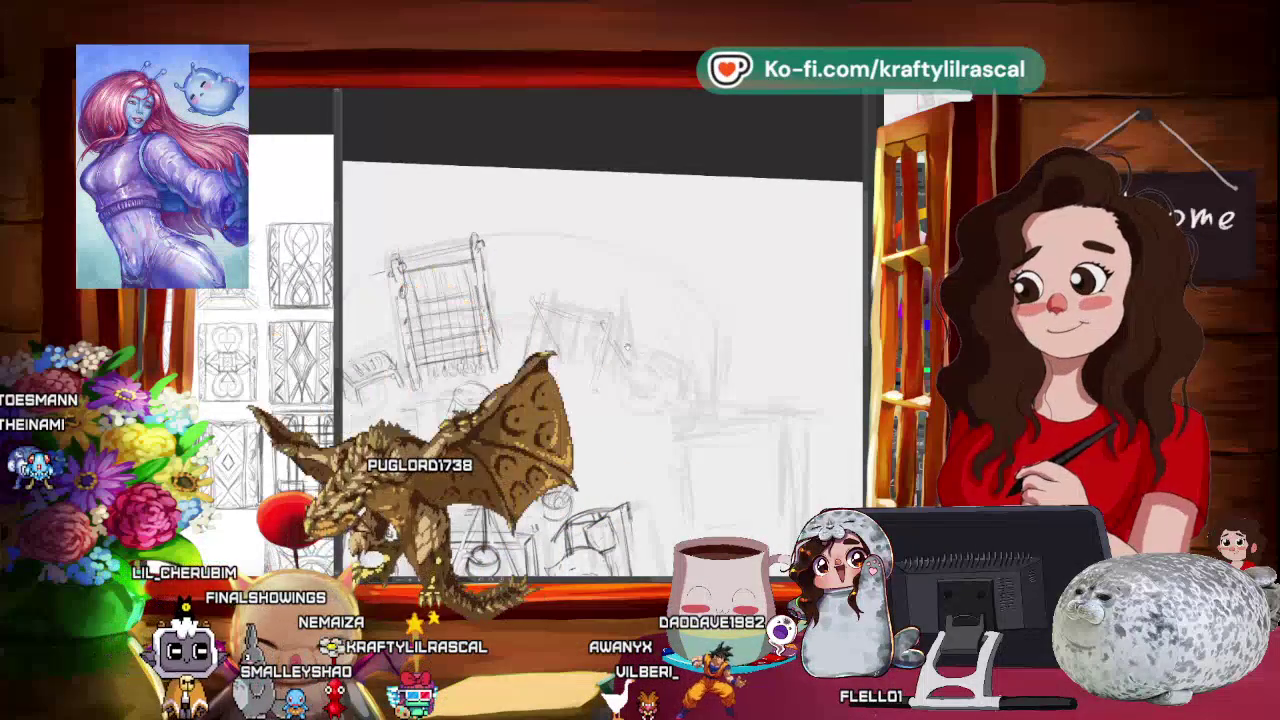
pyautogui.moveTo(636, 345); pyautogui.dragTo(648, 386)
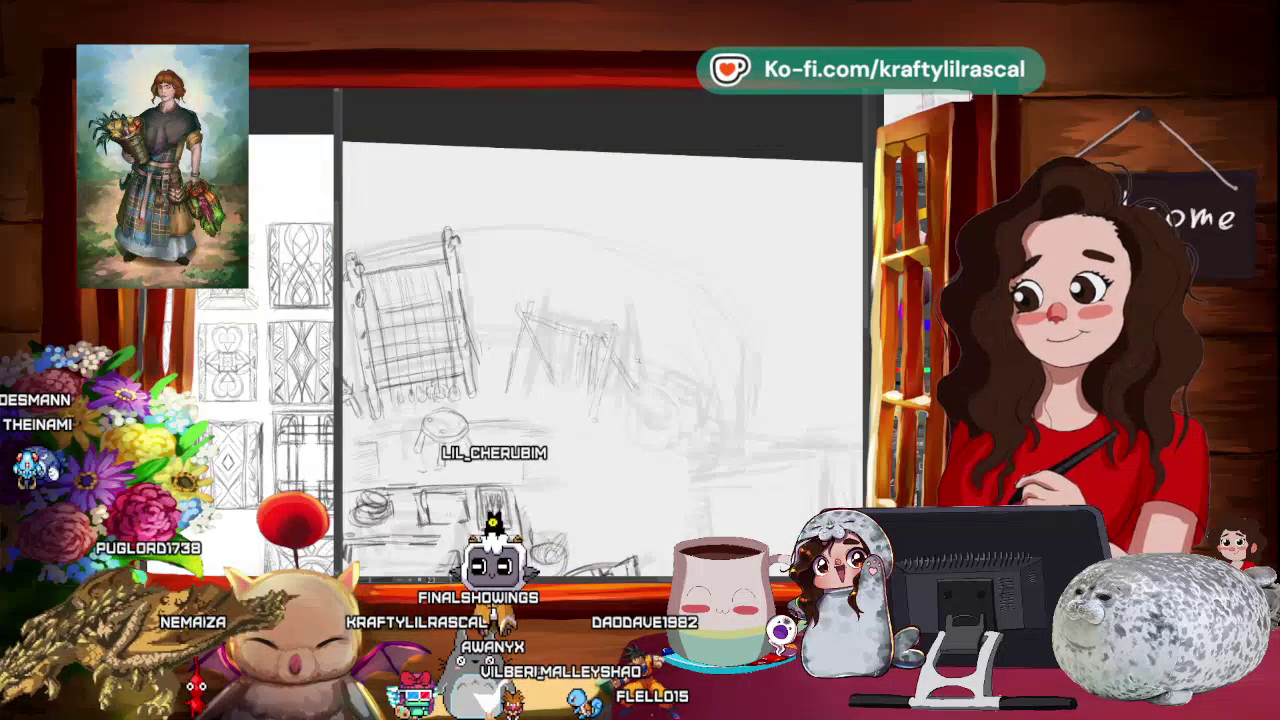
# Step: Zoom in, try a diagonal pencil stroke on the sketch, and undo it
pyautogui.scroll(-2, 713, 332)
pyautogui.scroll(1, 713, 332)
pyautogui.scroll(1, 700, 338)
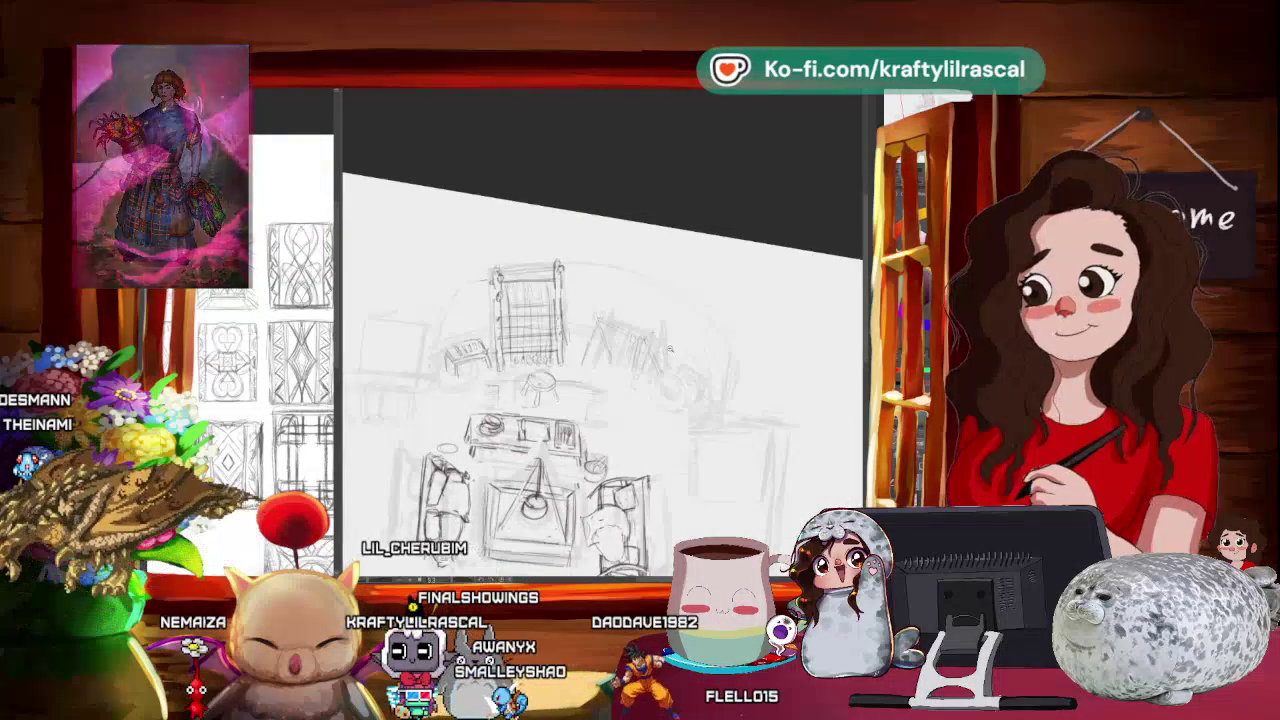
pyautogui.scroll(2, 677, 348)
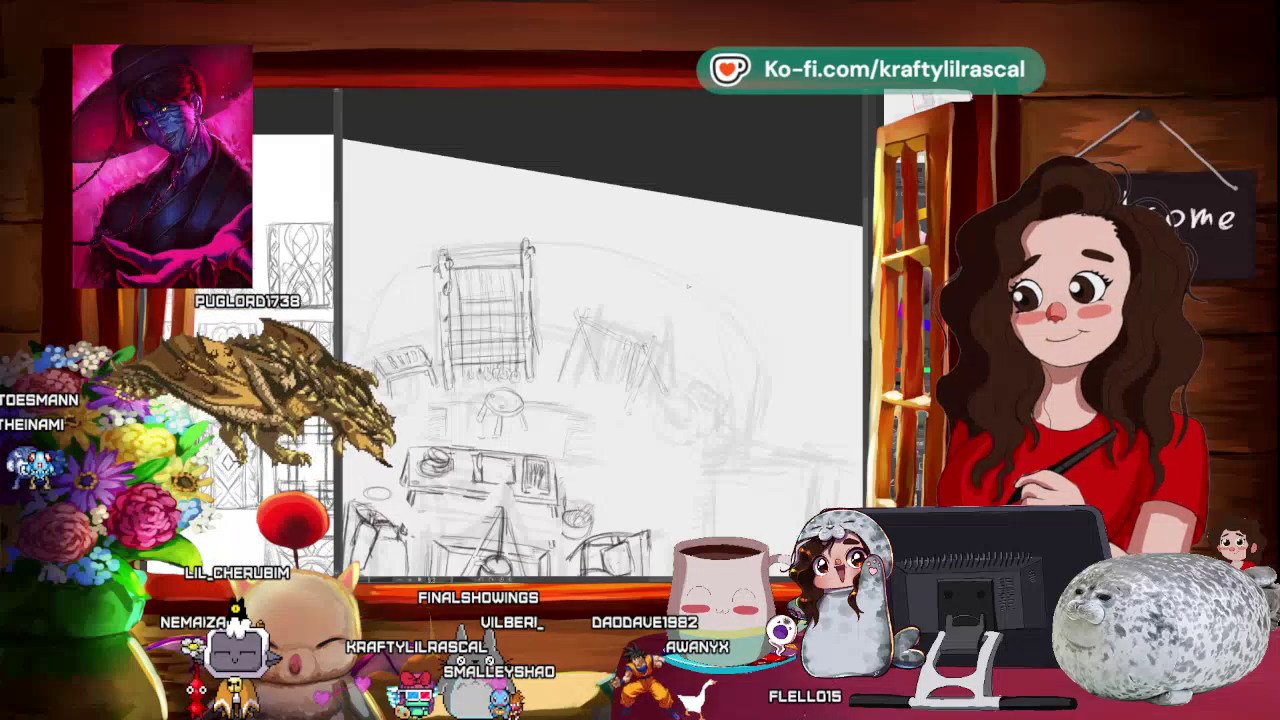
pyautogui.moveTo(665, 300); pyautogui.dragTo(765, 248)
pyautogui.hotkey('ctrl', 'z')
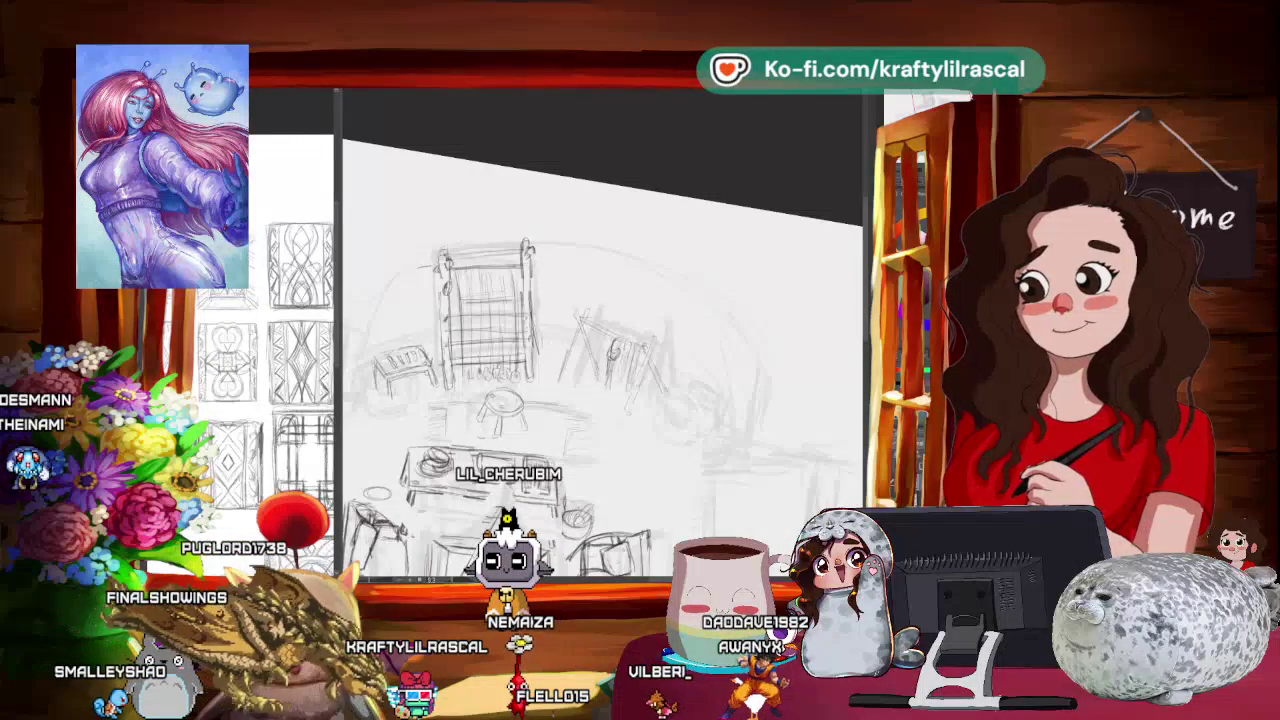
# Step: Rotate the view counter-clockwise to a comfortable drawing angle and zoom in
pyautogui.moveTo(690, 280)
pyautogui.mouseDown()
pyautogui.moveTo(720, 306)
pyautogui.moveTo(670, 276)
pyautogui.mouseUp()
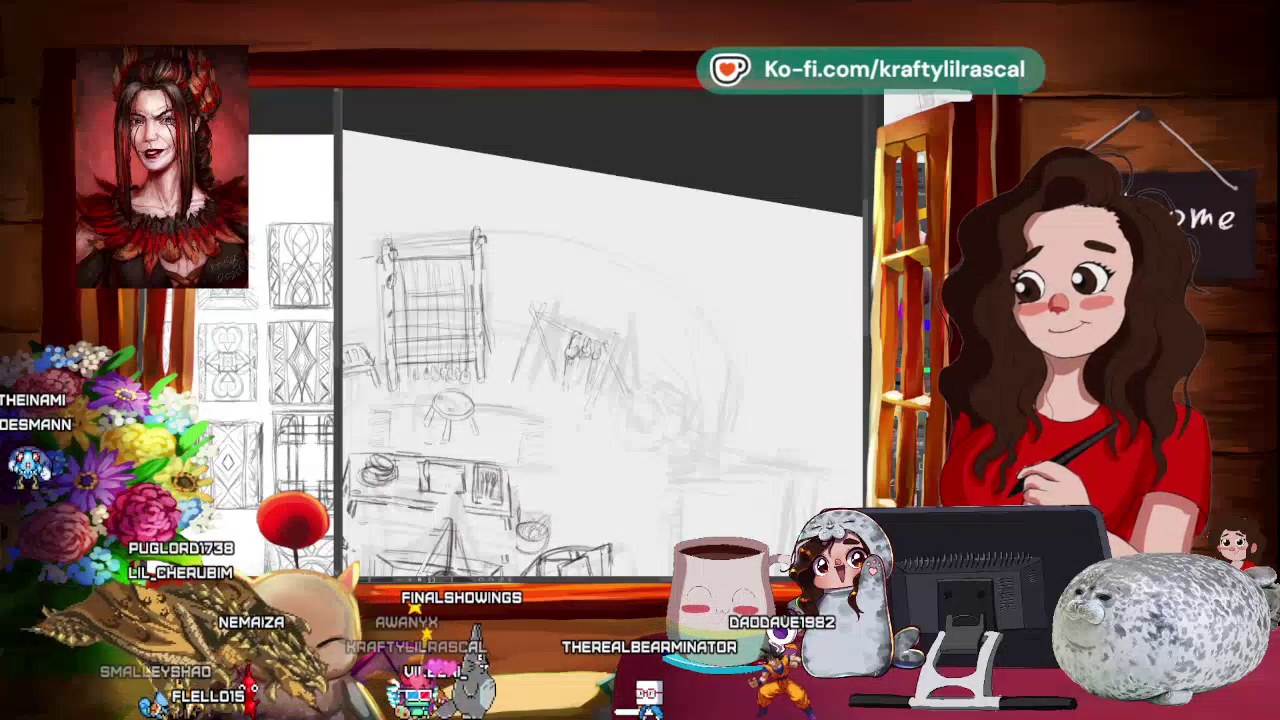
pyautogui.scroll(-2, 600, 360)
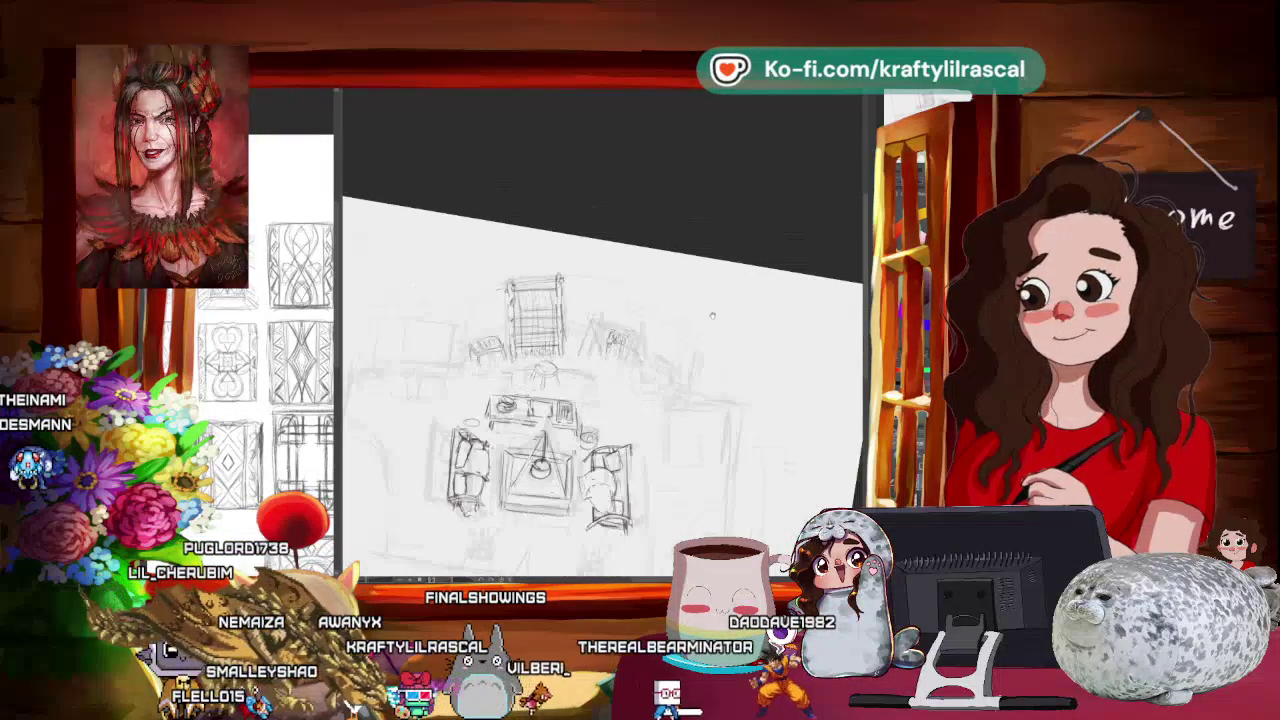
pyautogui.moveTo(700, 300); pyautogui.dragTo(600, 200)
pyautogui.scroll(1, 553, 305)
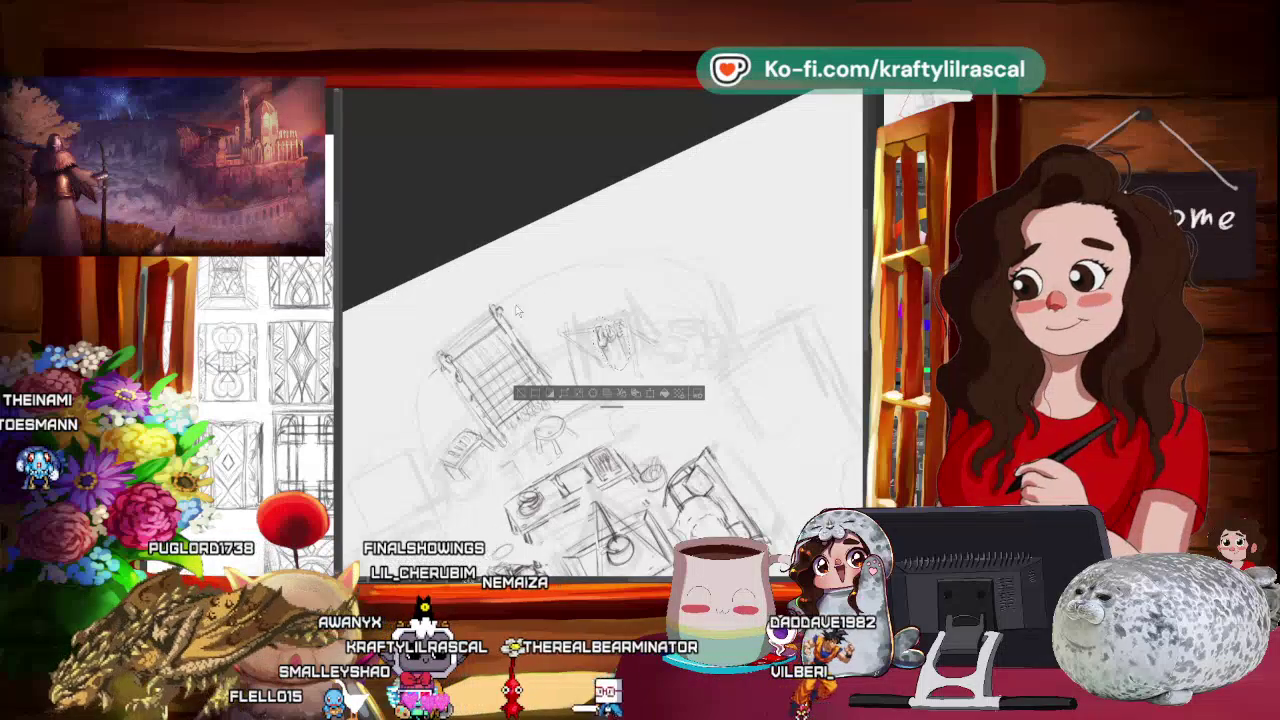
# Step: Copy the sketch contents from the canvas right-click menu, then rezoom the view
pyautogui.rightClick(615, 343)
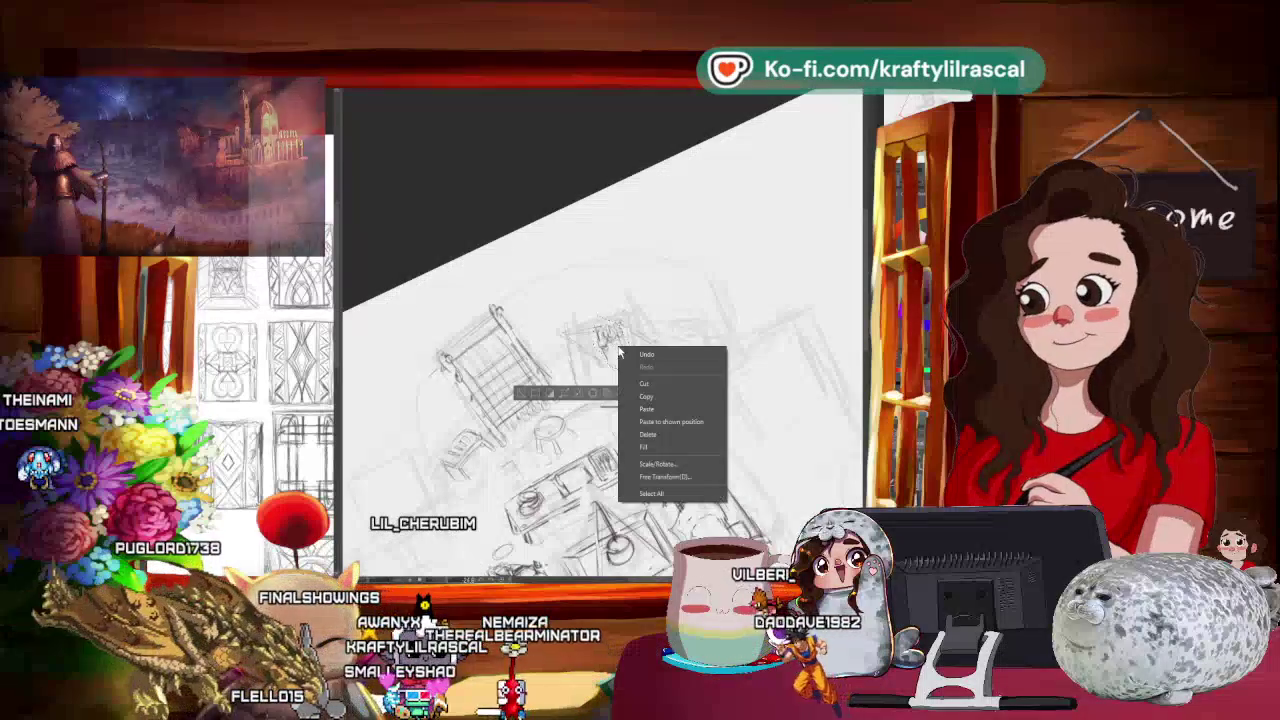
pyautogui.click(657, 391)
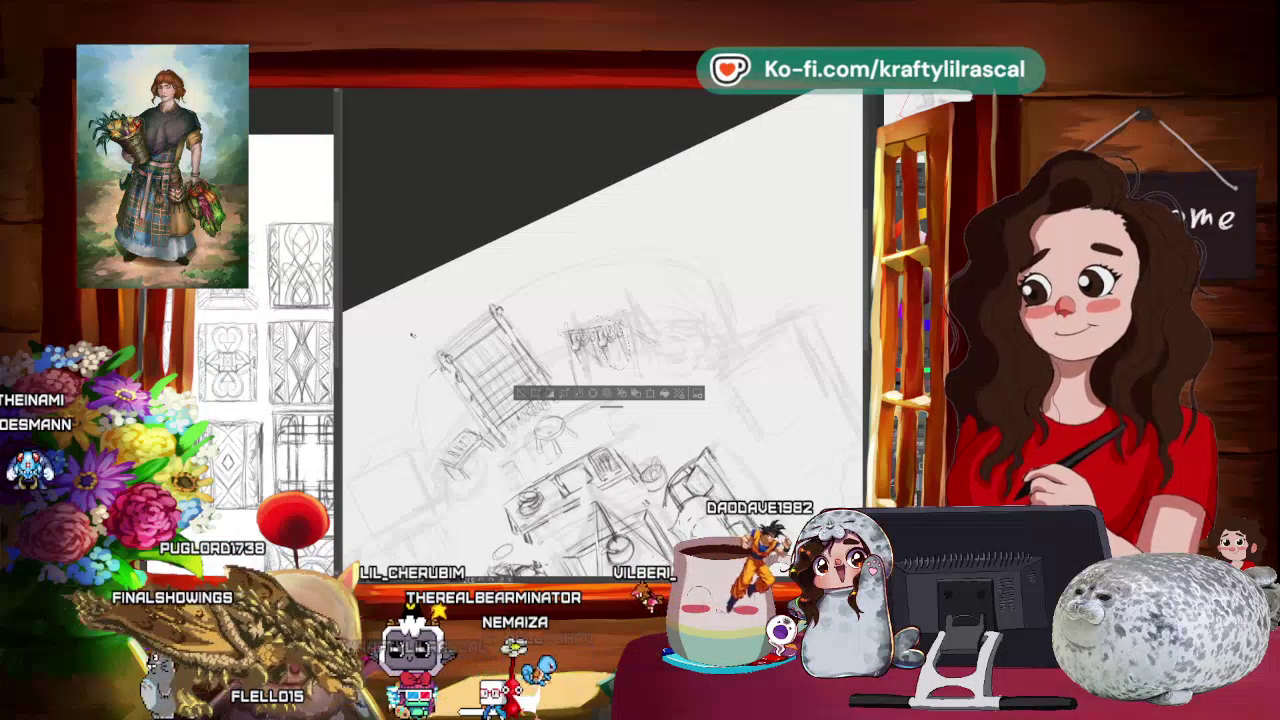
pyautogui.scroll(-3, 633, 270)
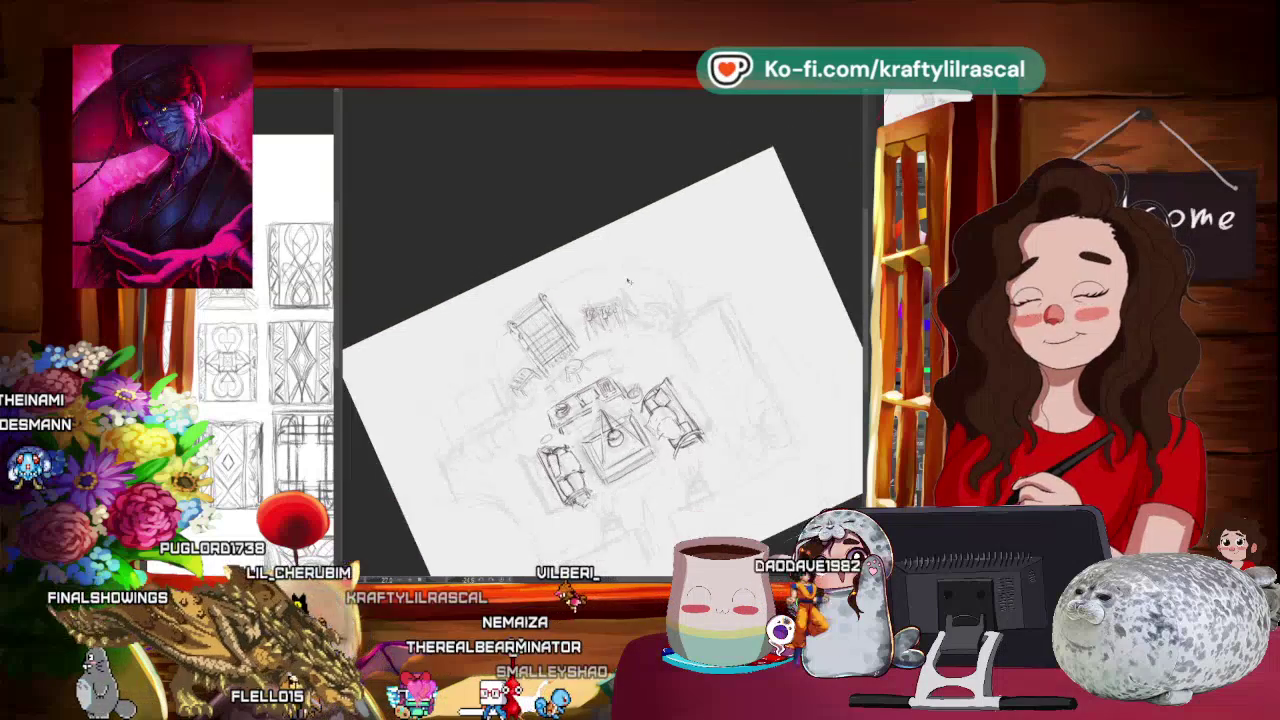
pyautogui.scroll(-3, 633, 270)
pyautogui.scroll(1, 633, 270)
pyautogui.scroll(2, 633, 270)
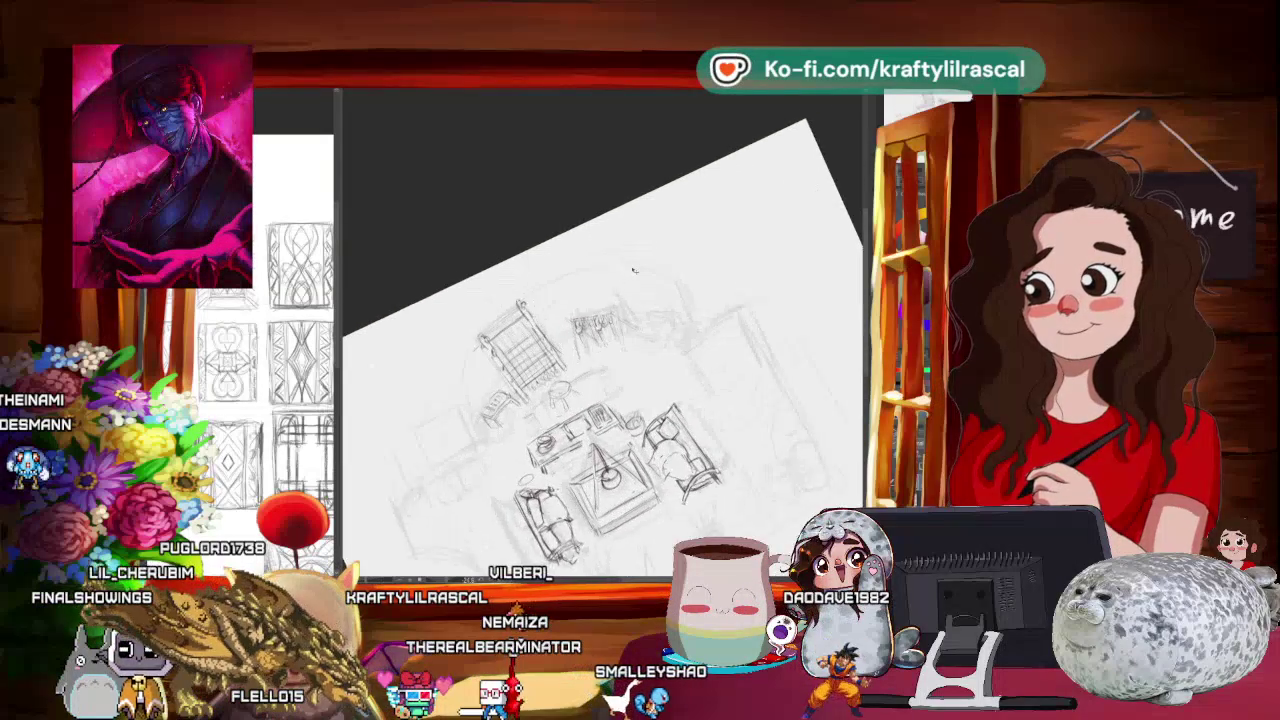
pyautogui.scroll(2, 633, 270)
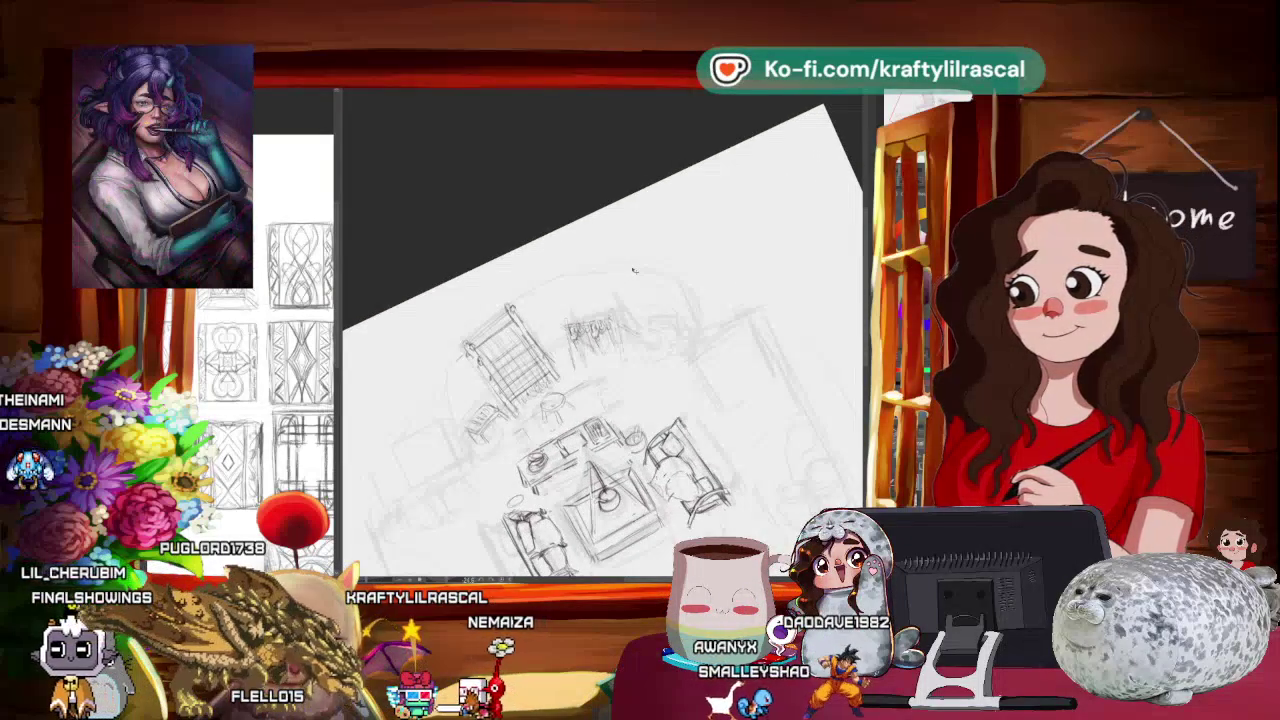
# Step: Level the view over the upper furniture and dismiss the nothing-to-transform warning
pyautogui.moveTo(620, 200)
pyautogui.mouseDown()
pyautogui.moveTo(575, 212)
pyautogui.moveTo(614, 245)
pyautogui.moveTo(540, 270)
pyautogui.moveTo(555, 262)
pyautogui.mouseUp()
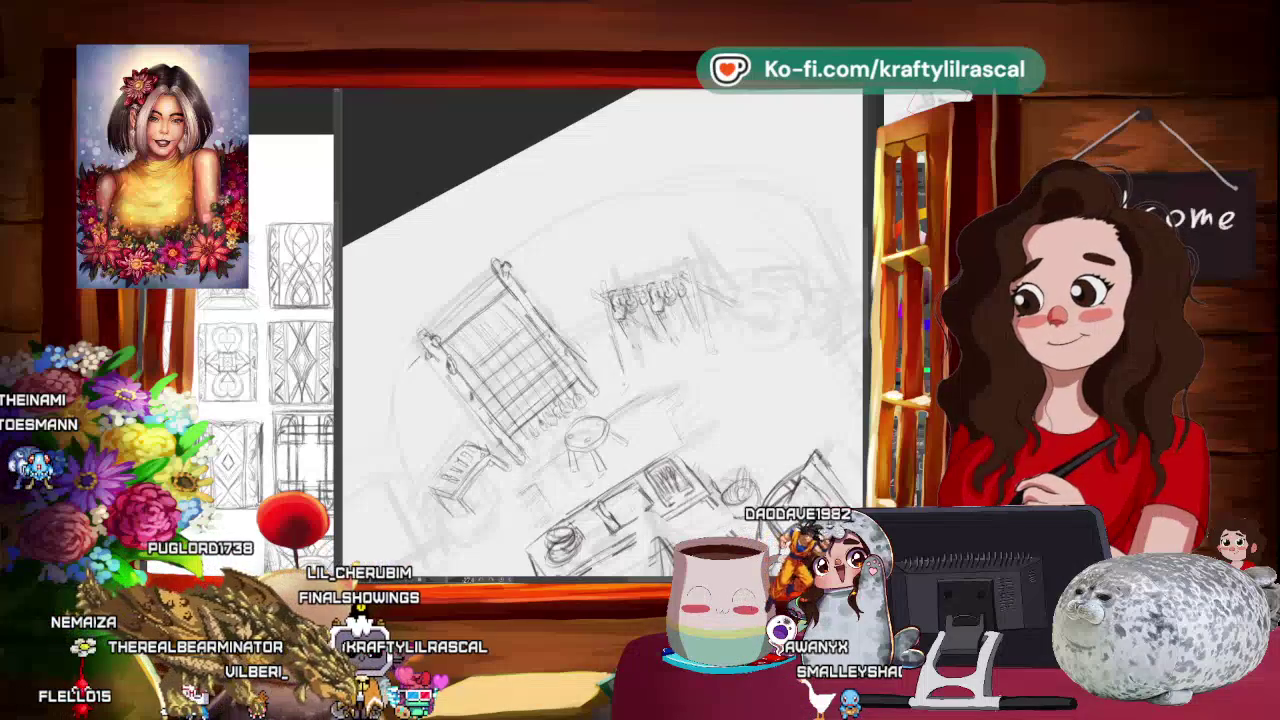
pyautogui.moveTo(555, 262); pyautogui.dragTo(630, 229)
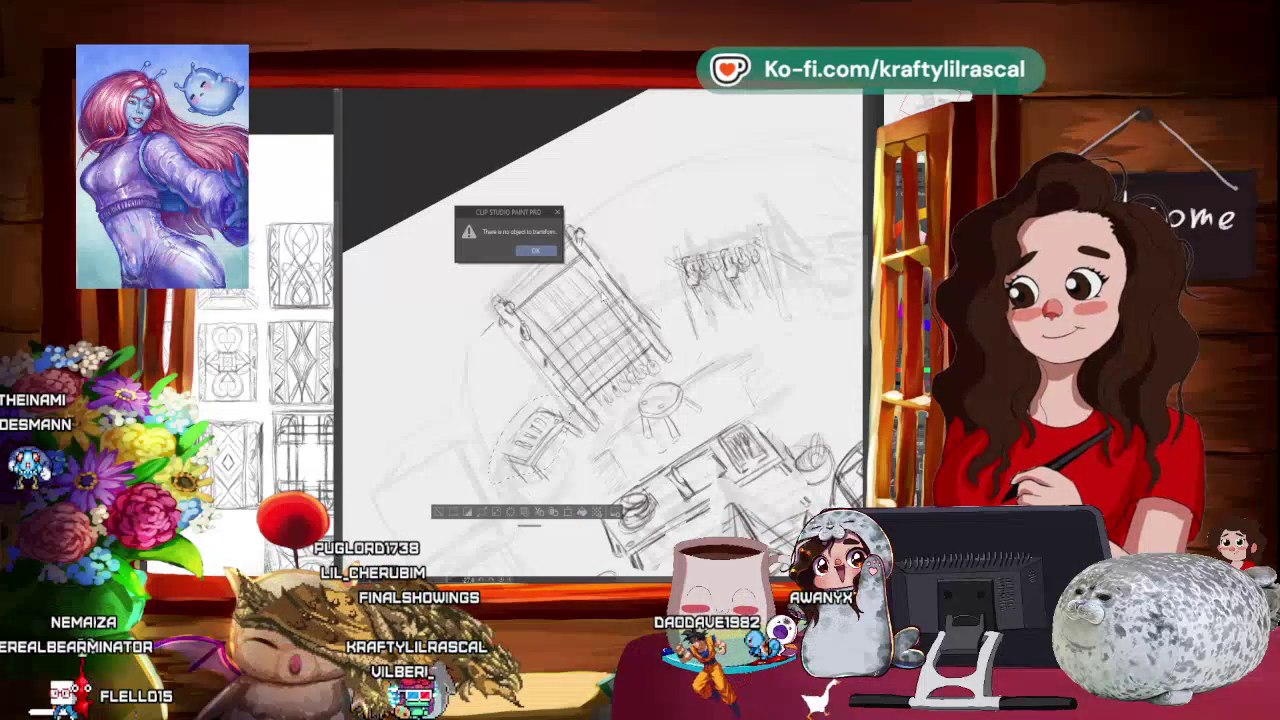
pyautogui.press('Return')
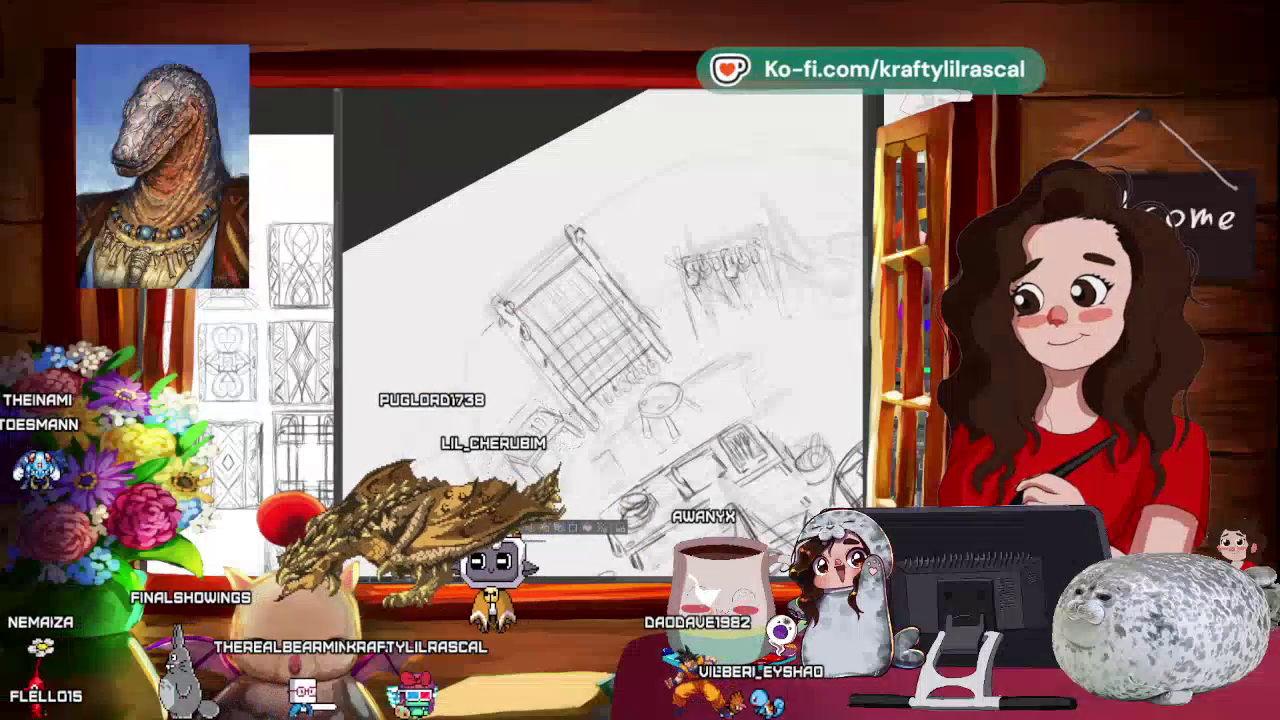
# Step: Select part of the sketch and rotate the view back toward level
pyautogui.moveTo(606, 420); pyautogui.dragTo(434, 470)
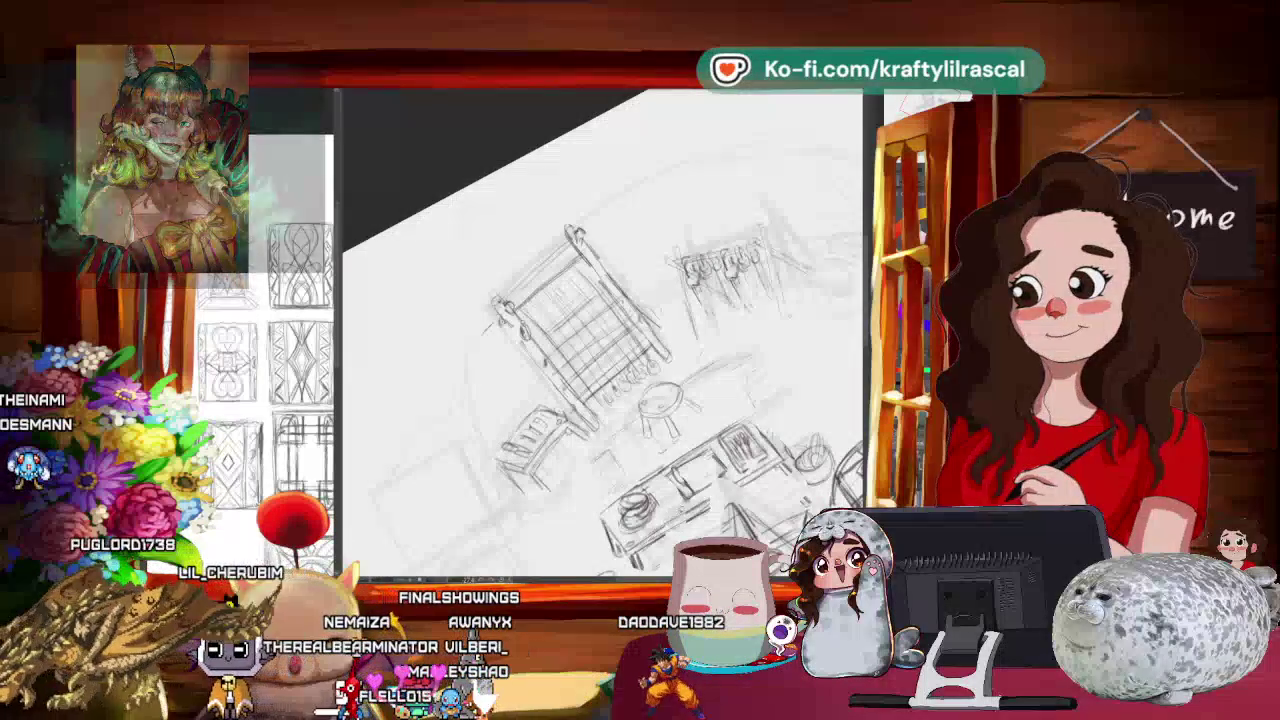
pyautogui.scroll(-2, 603, 335)
pyautogui.scroll(-1, 603, 335)
pyautogui.moveTo(825, 427); pyautogui.dragTo(781, 432)
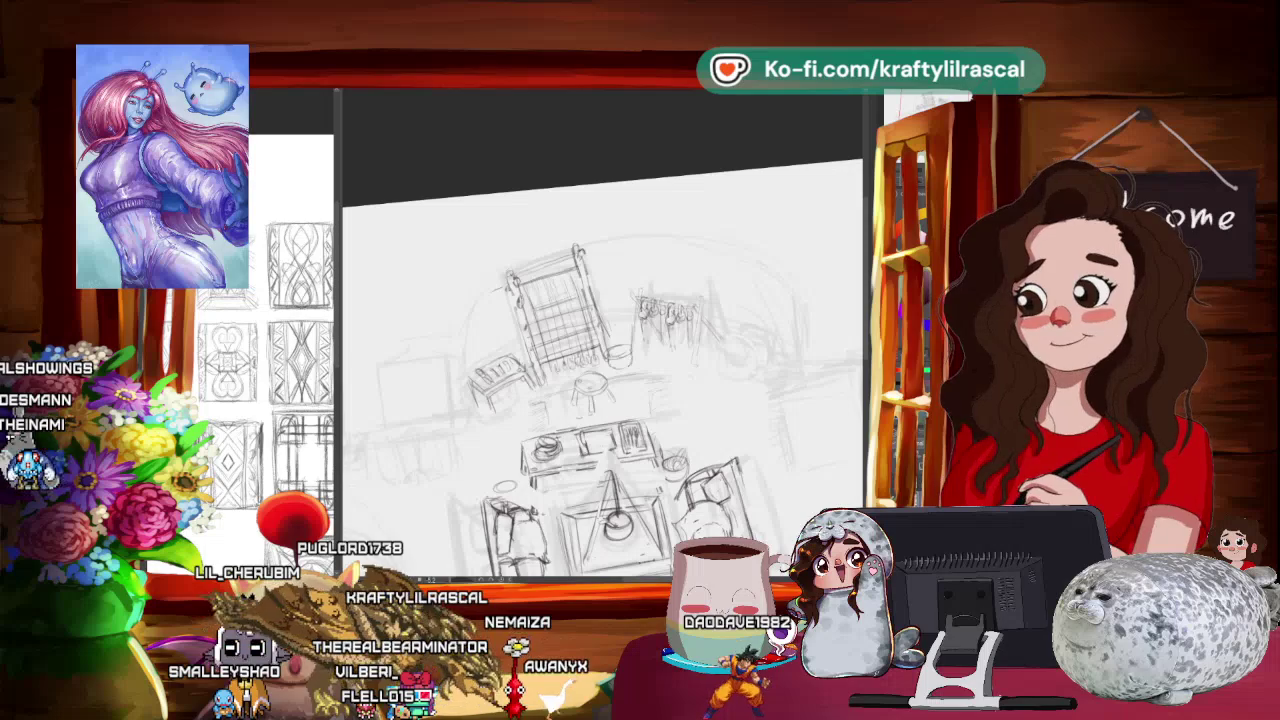
# Step: Zoom in on the large chair and rotate near upright to darken its lines
pyautogui.scroll(-3, 820, 305)
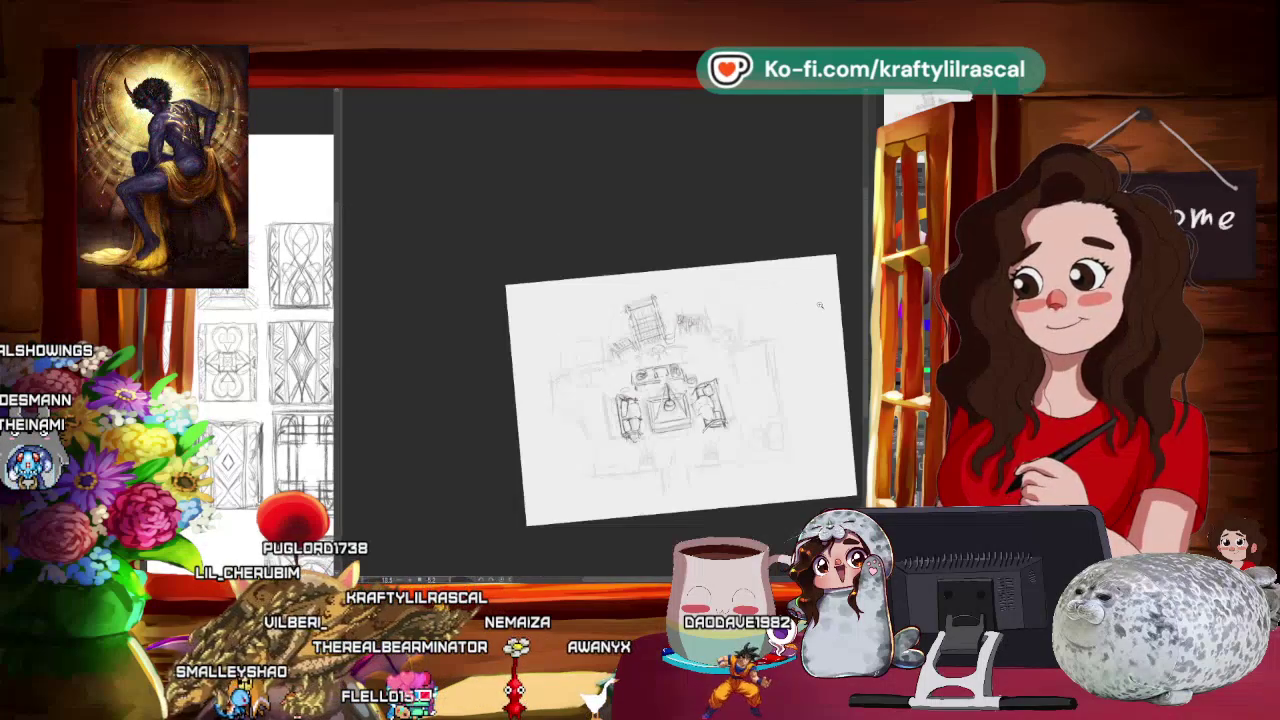
pyautogui.scroll(3, 600, 400)
pyautogui.scroll(2, 600, 400)
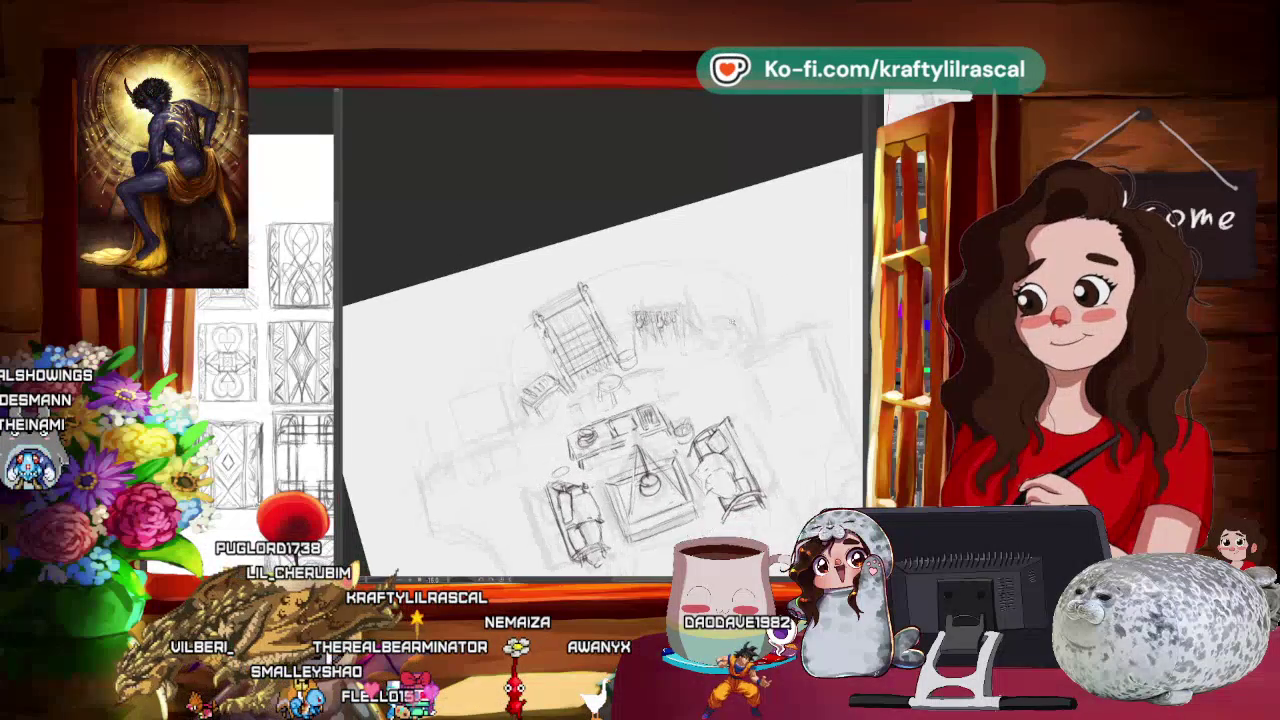
pyautogui.scroll(2, 600, 400)
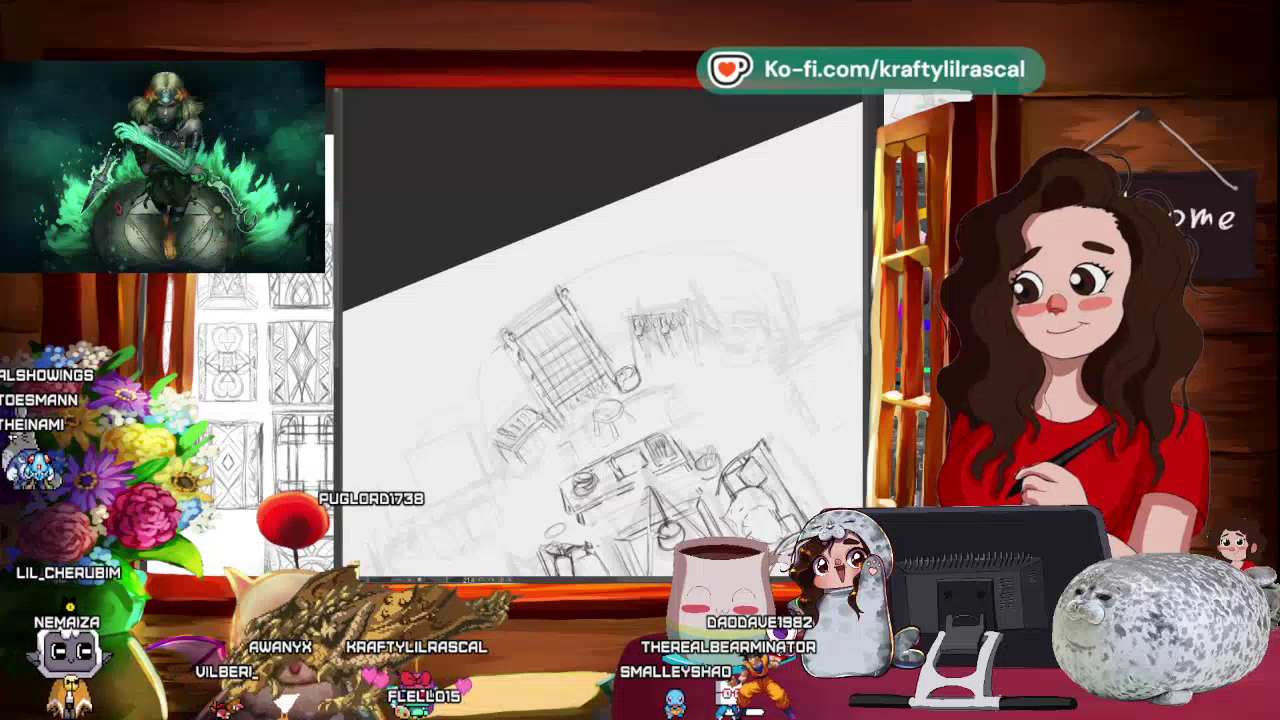
pyautogui.scroll(-3, 662, 366)
pyautogui.moveTo(679, 369); pyautogui.dragTo(700, 410)
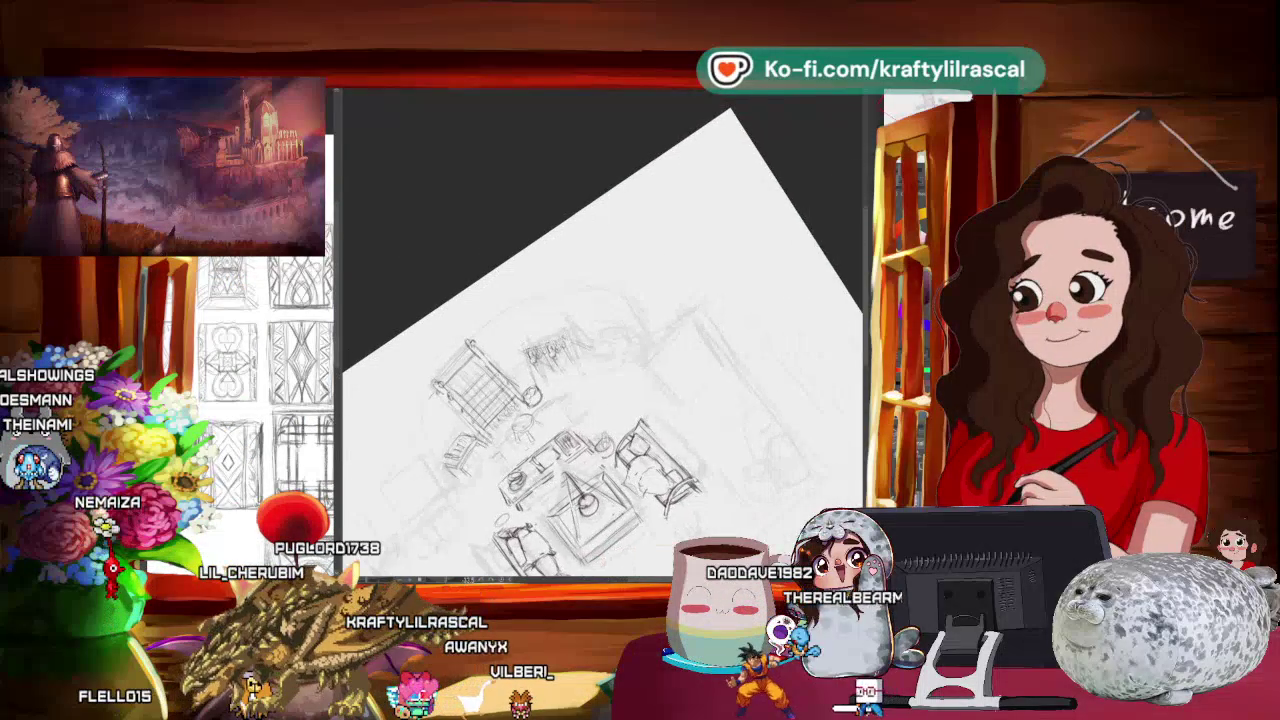
pyautogui.moveTo(640, 420); pyautogui.dragTo(647, 472)
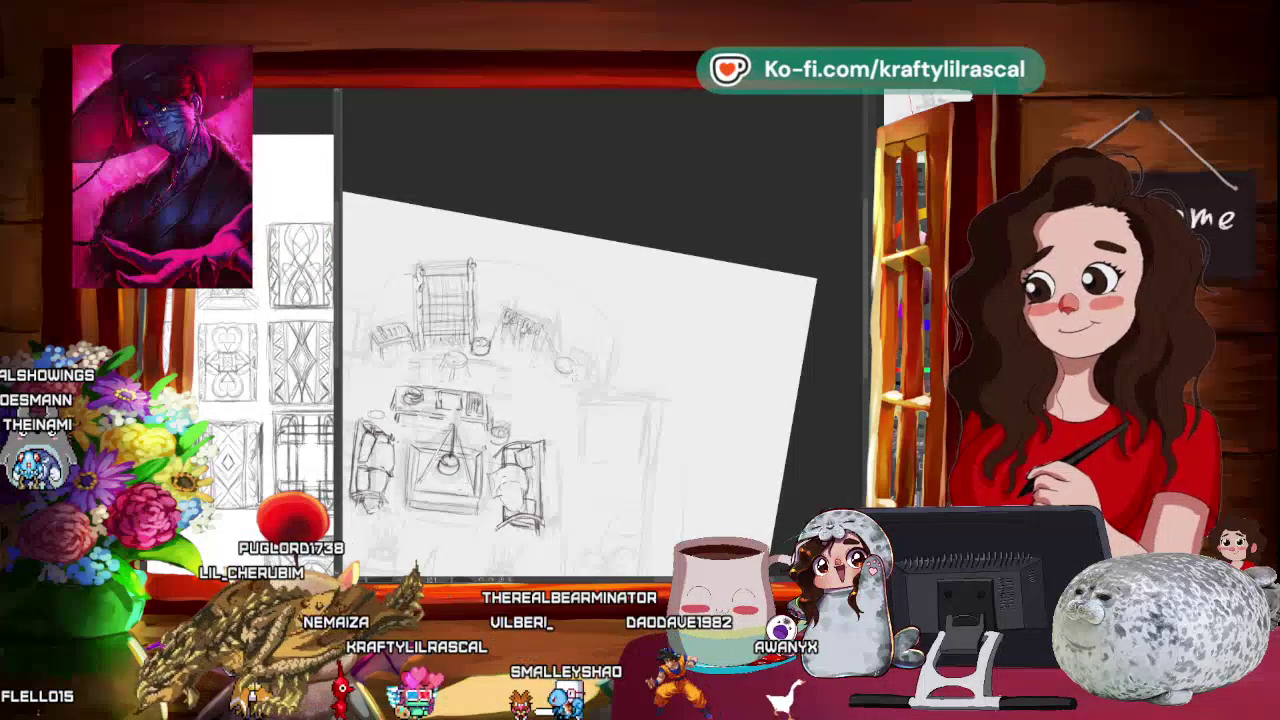
# Step: Re-angle and zoom the view to firm up the stools with darker pencil
pyautogui.scroll(-3, 580, 400)
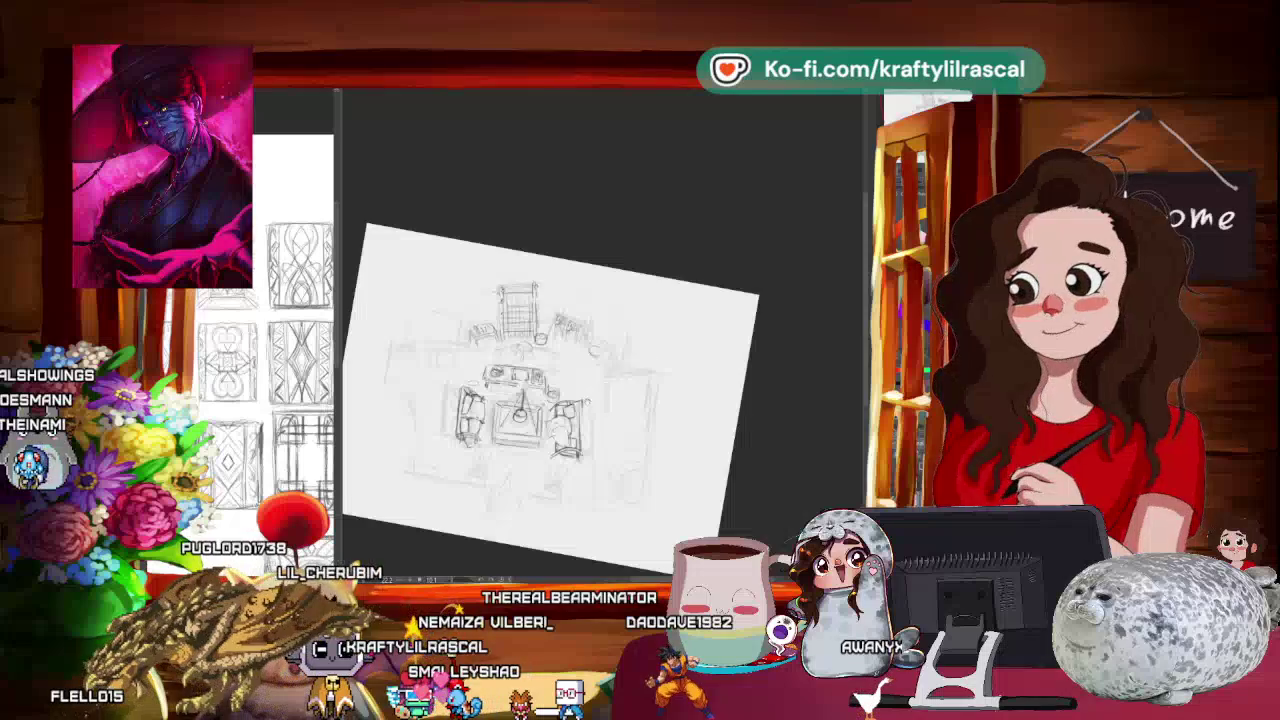
pyautogui.moveTo(600, 420); pyautogui.dragTo(662, 377)
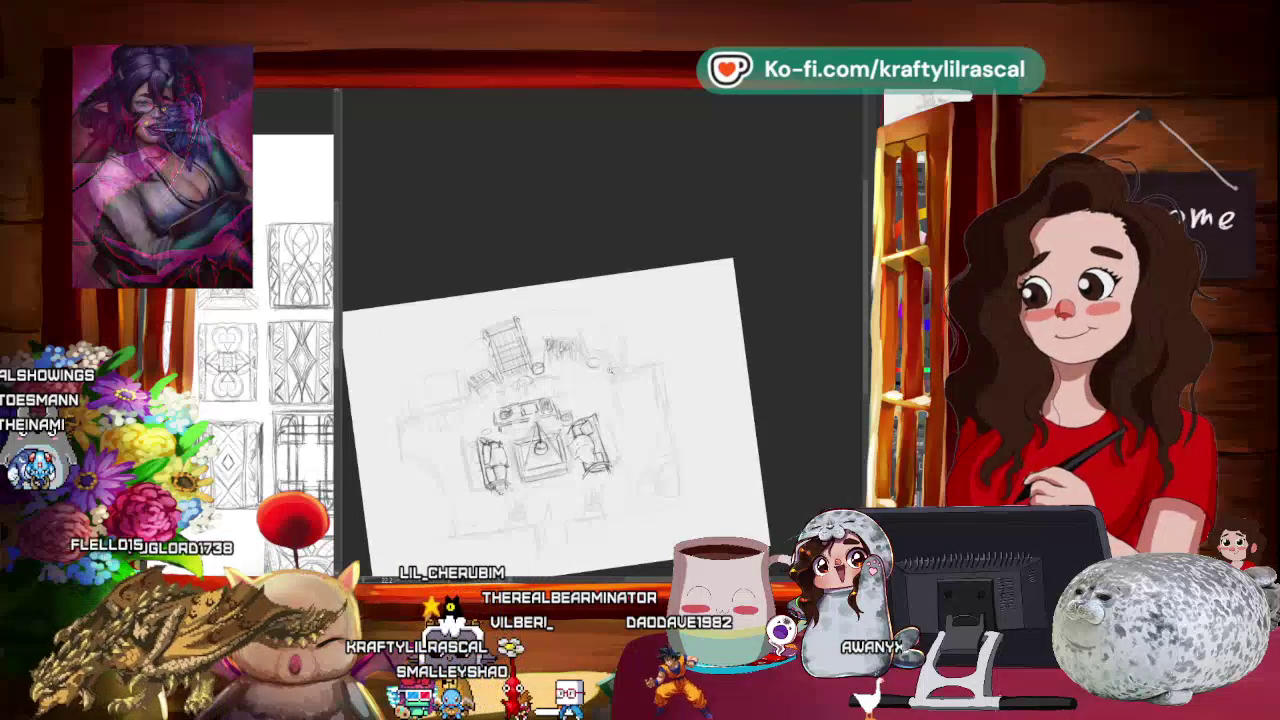
pyautogui.scroll(2, 590, 390)
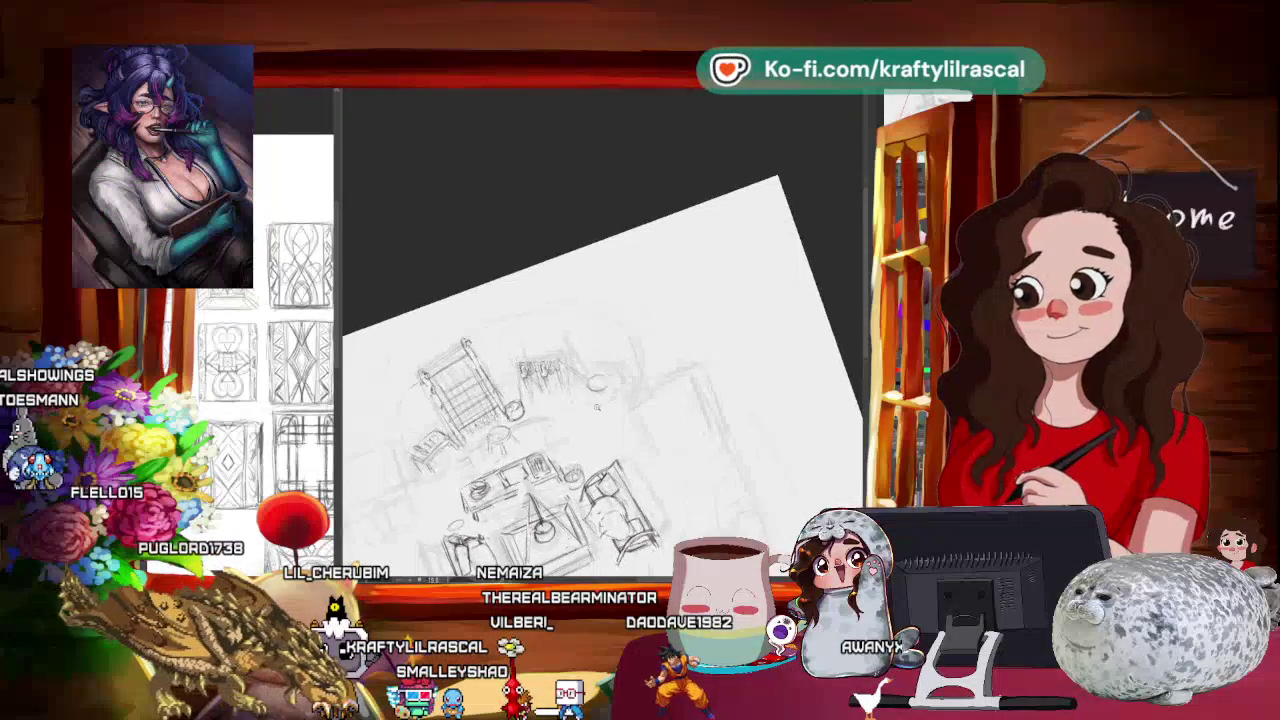
pyautogui.scroll(2, 600, 380)
pyautogui.scroll(2, 600, 380)
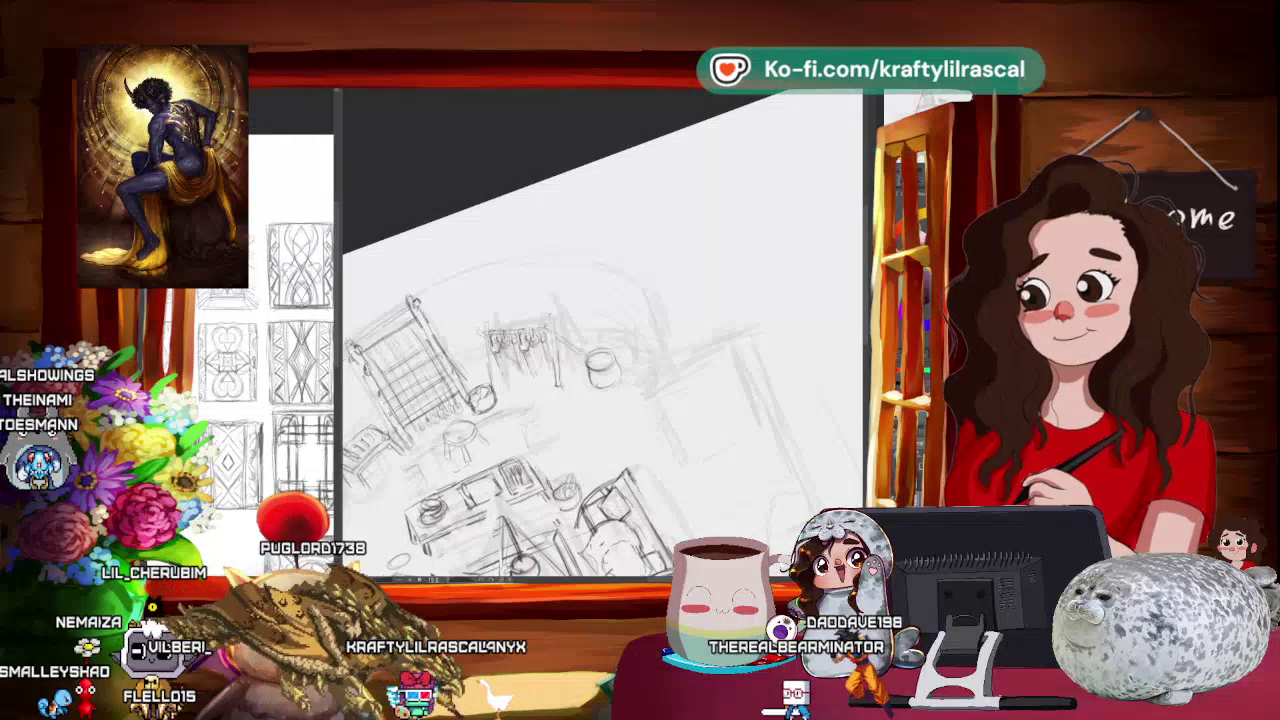
pyautogui.scroll(-3, 600, 400)
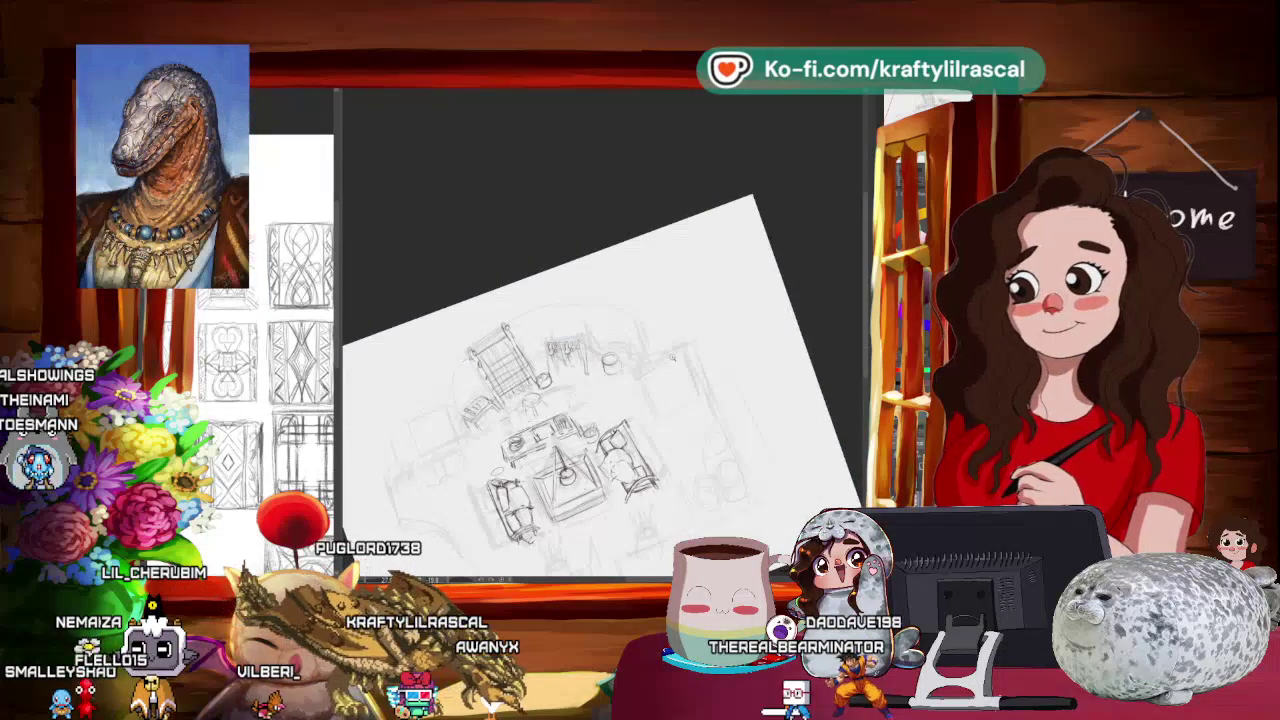
pyautogui.scroll(2, 600, 400)
pyautogui.scroll(2, 823, 284)
pyautogui.scroll(1, 823, 284)
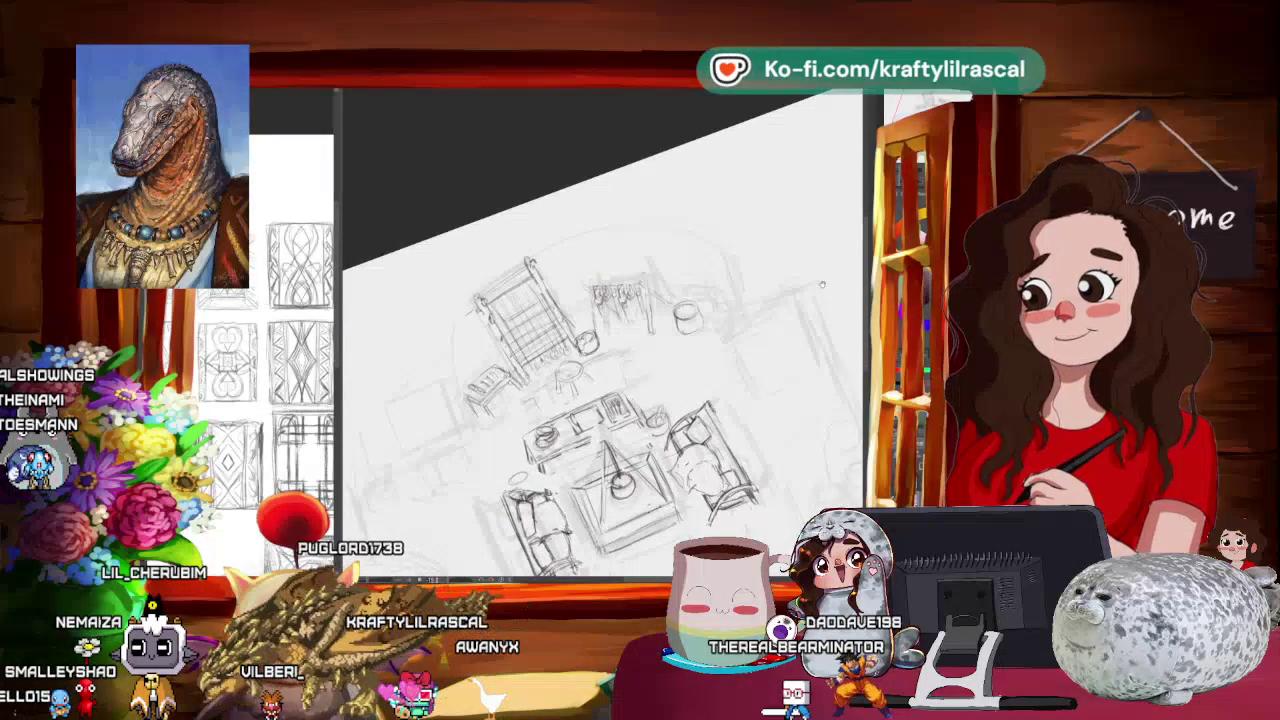
# Step: Level the view and zoom in close to redraw the pots with darker lines
pyautogui.moveTo(823, 284); pyautogui.dragTo(764, 345)
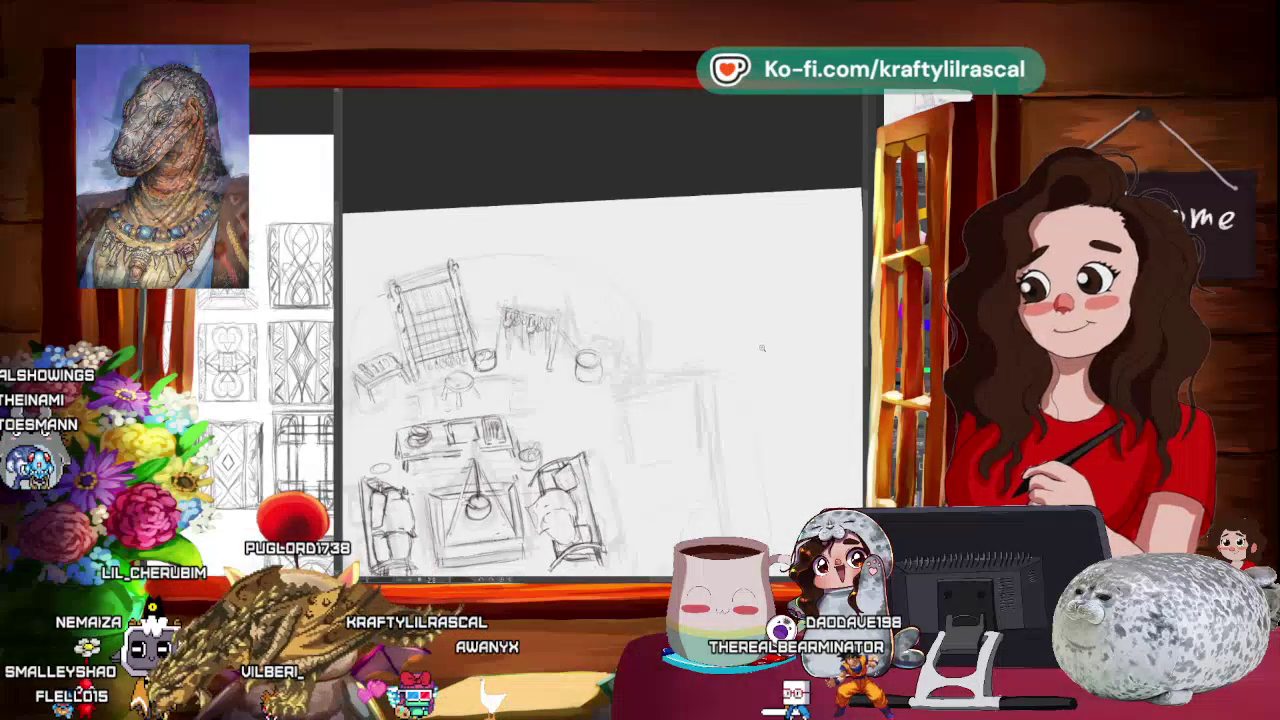
pyautogui.scroll(-2, 764, 345)
pyautogui.scroll(1, 746, 366)
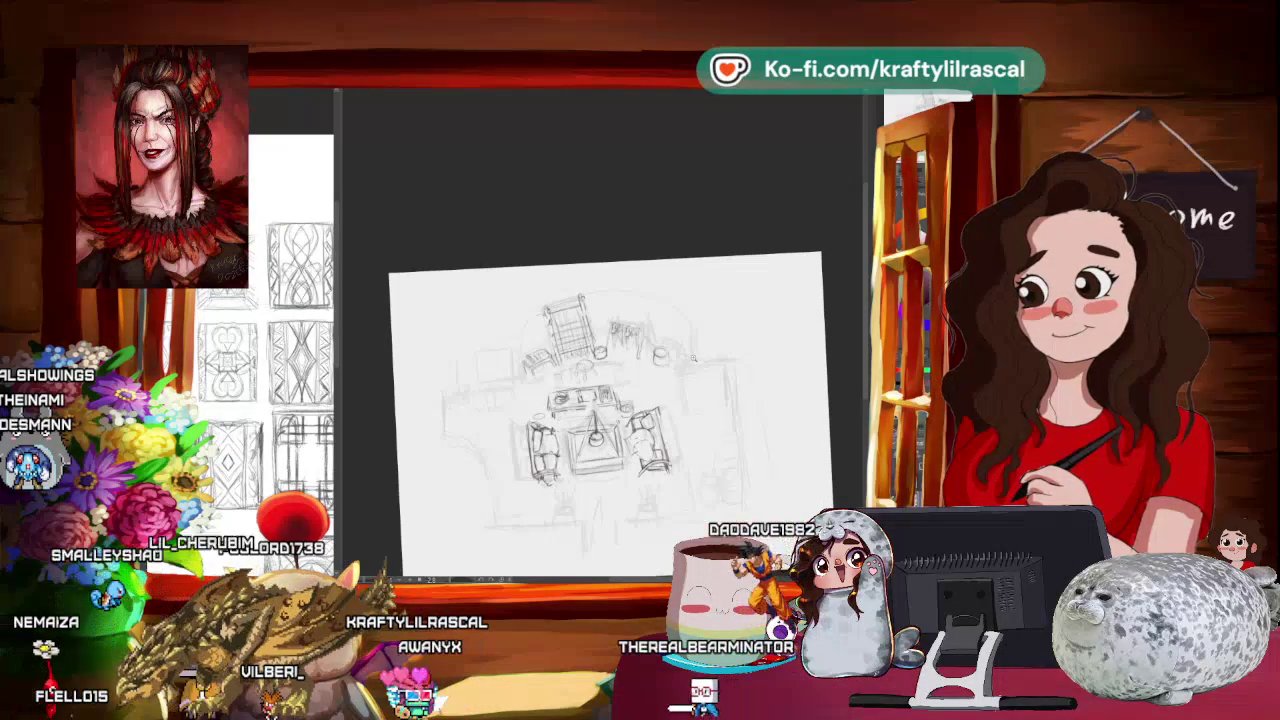
pyautogui.scroll(1, 760, 356)
pyautogui.scroll(1, 705, 351)
pyautogui.scroll(1, 702, 356)
pyautogui.scroll(1, 698, 363)
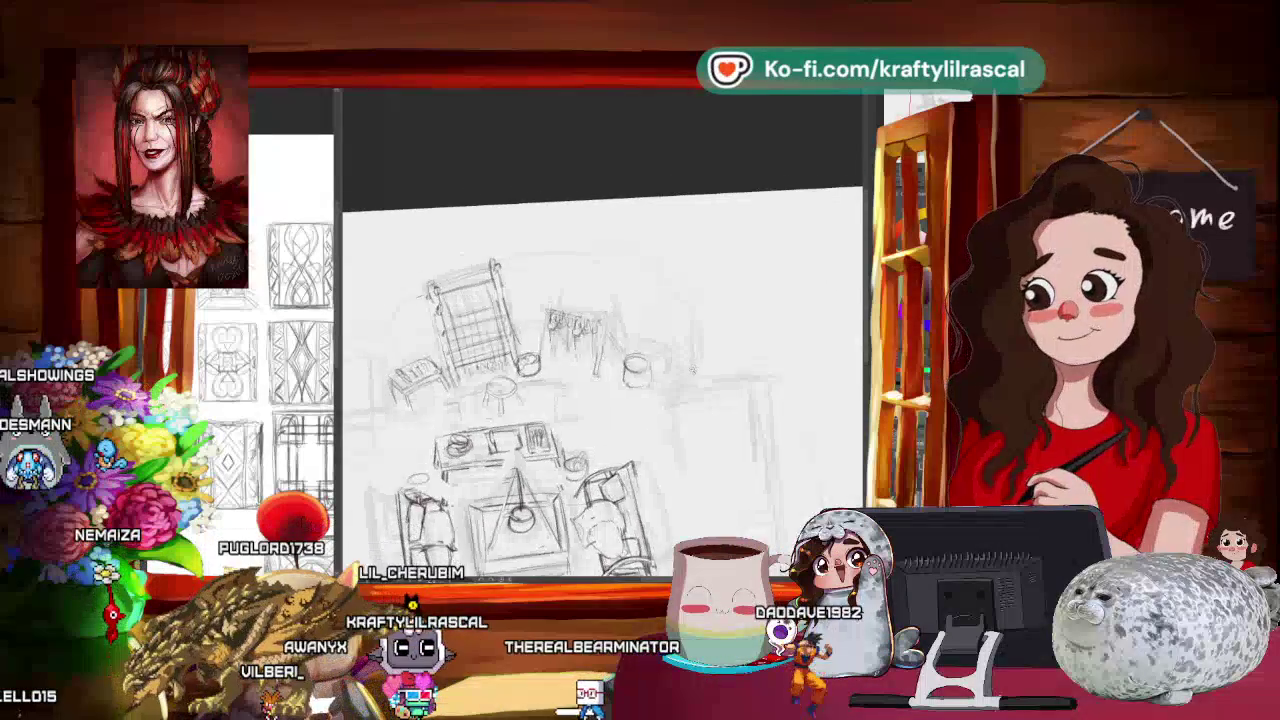
pyautogui.scroll(1, 693, 372)
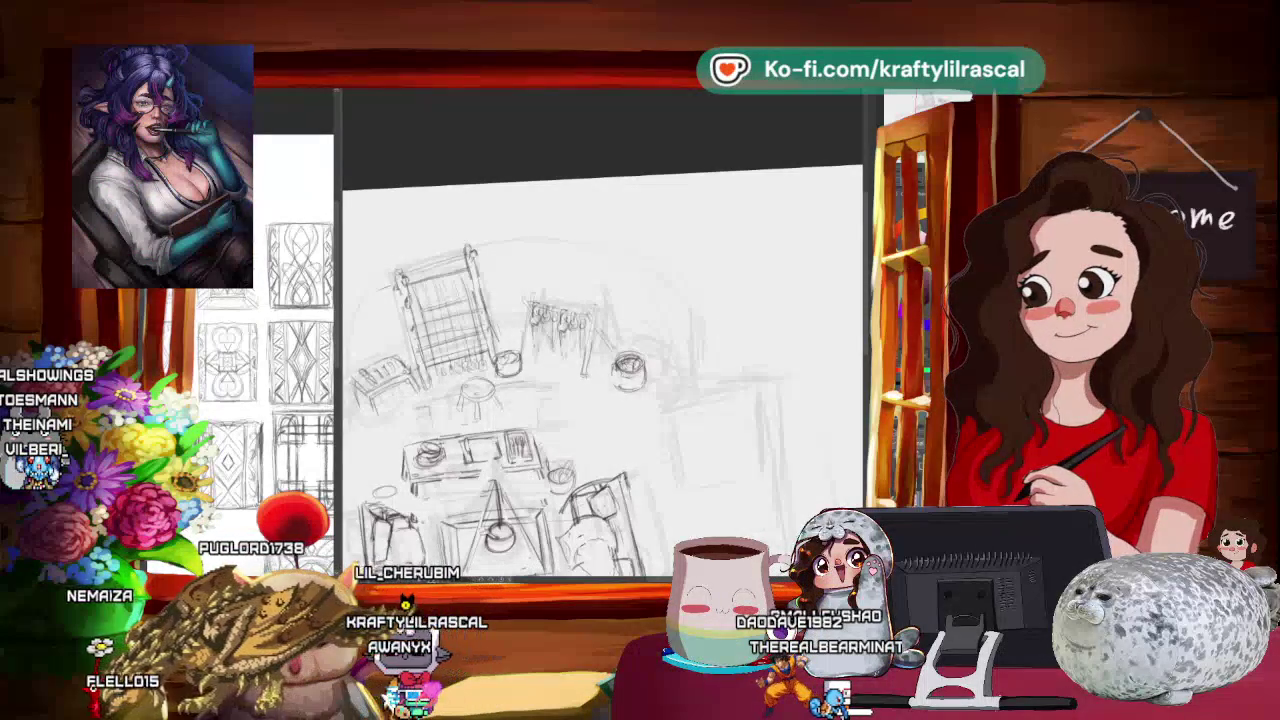
# Step: Zoom out to the whole page and back in on the room sketch
pyautogui.scroll(-3, 707, 338)
pyautogui.scroll(-3, 707, 338)
pyautogui.scroll(2, 707, 338)
pyautogui.scroll(2, 707, 338)
pyautogui.scroll(1, 707, 338)
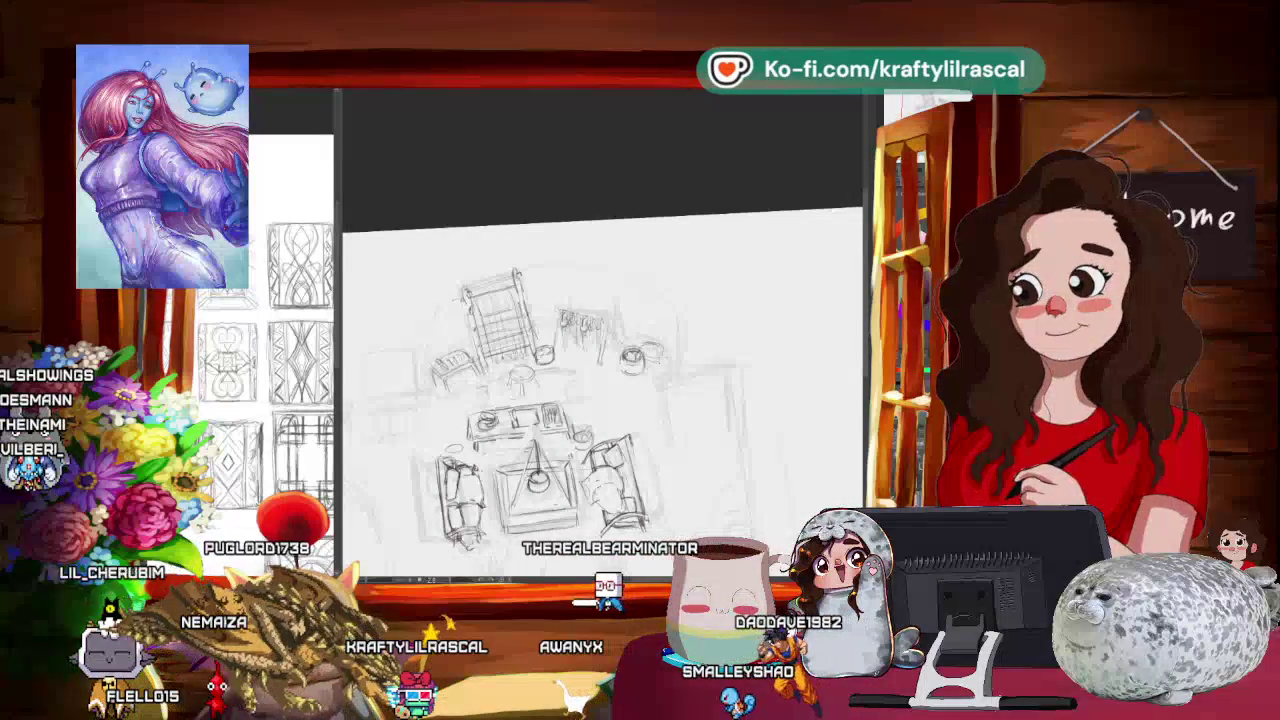
pyautogui.hotkey('ctrl', '-')
pyautogui.hotkey('ctrl', '+')
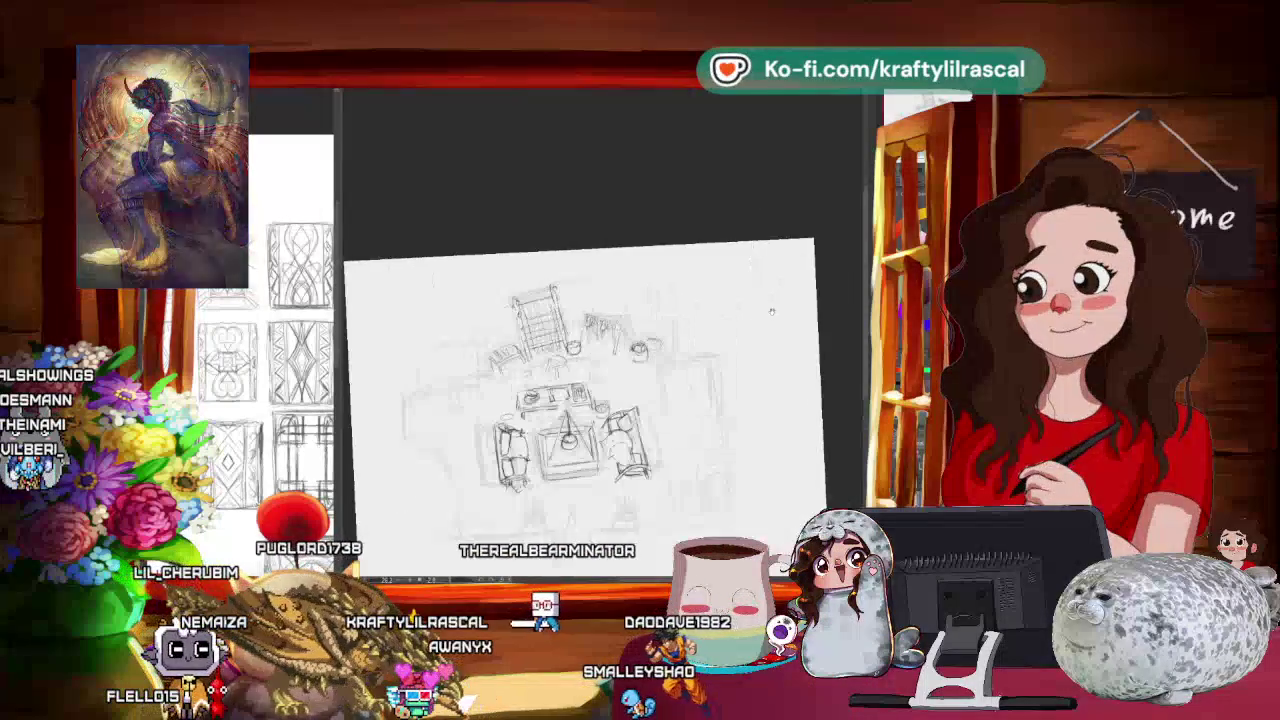
pyautogui.hotkey('ctrl', '+')
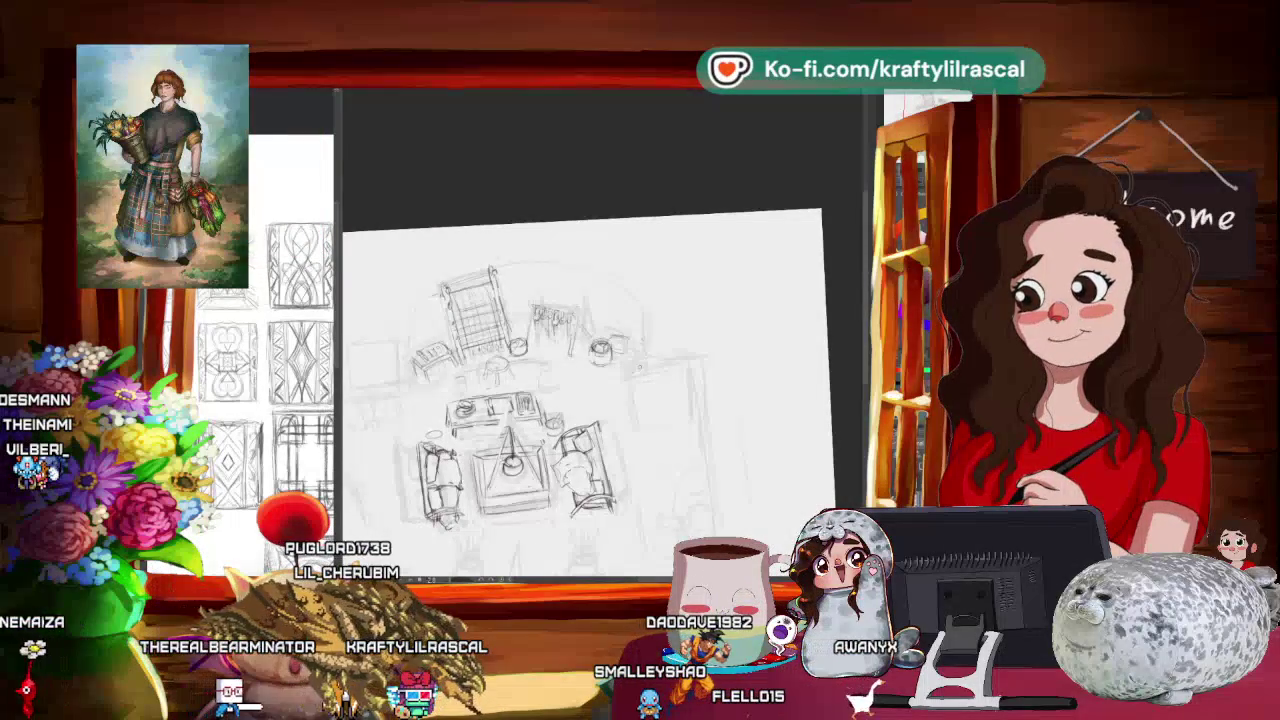
# Step: Sketch a small cup beside the pot near the top right, panning toward the pots
pyautogui.scroll(-2, 687, 321)
pyautogui.scroll(2, 667, 364)
pyautogui.scroll(2, 690, 345)
pyautogui.moveTo(721, 328); pyautogui.dragTo(753, 318)
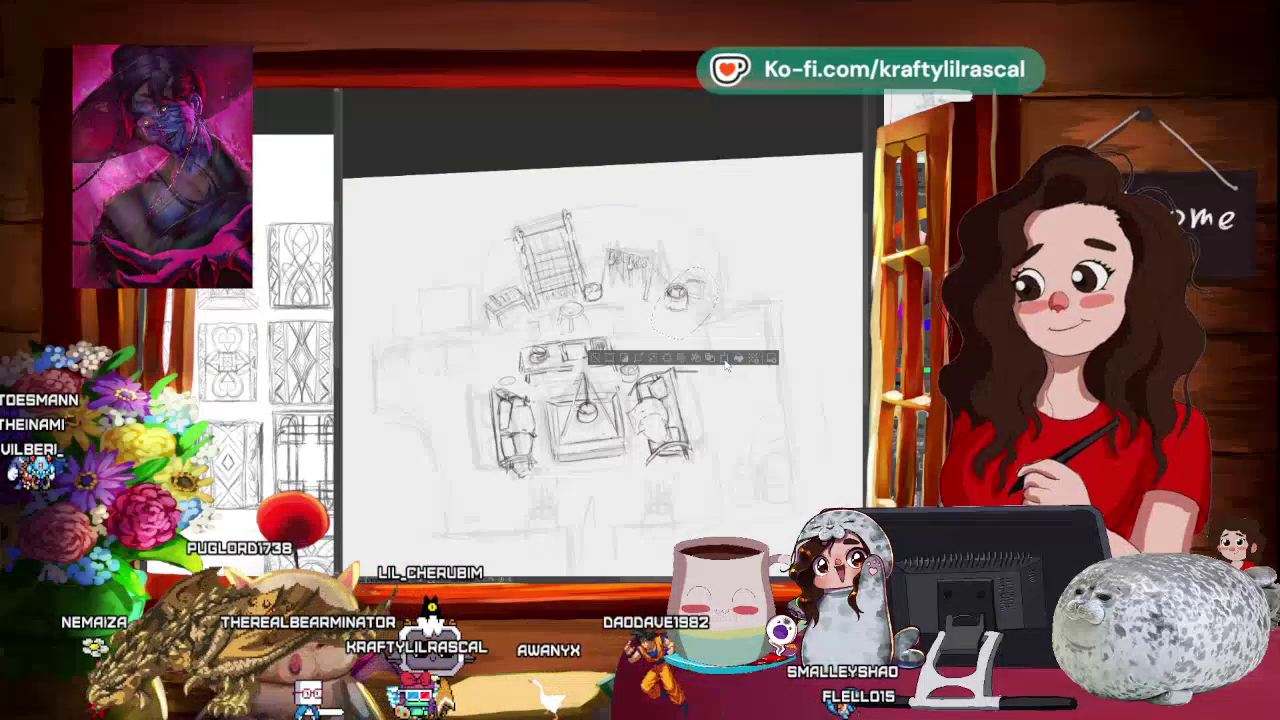
# Step: Shrink and reposition the selected cup beside the pot, then deselect
pyautogui.hotkey('ctrl', 't')
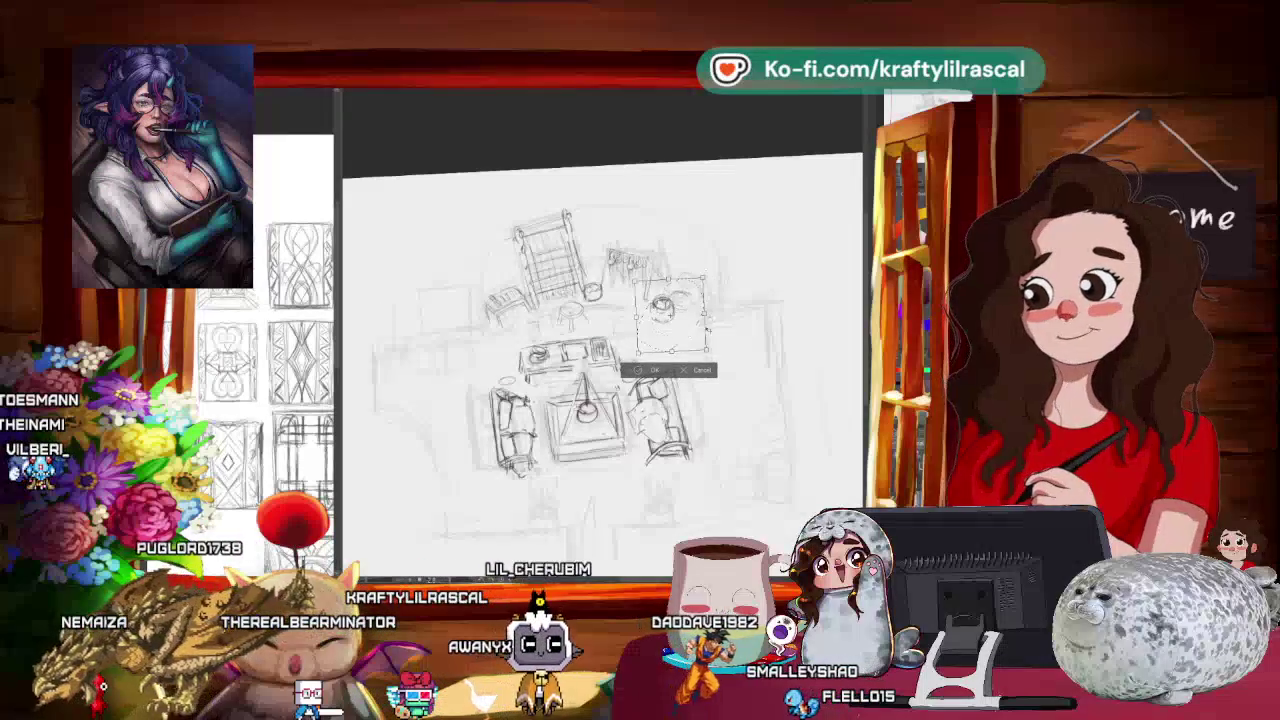
pyautogui.click(648, 369)
pyautogui.hotkey('ctrl', 'd')
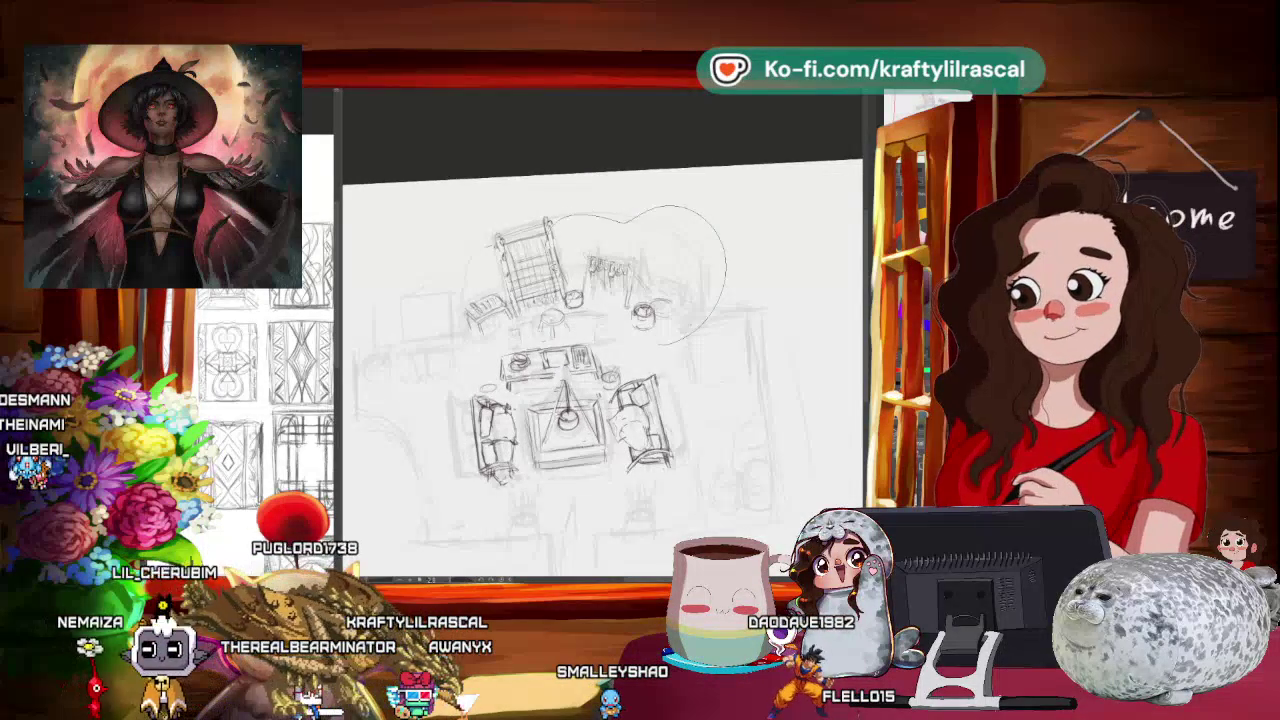
# Step: Transform the larger area around the cup and pots, apply it and zoom back in
pyautogui.click(675, 369)
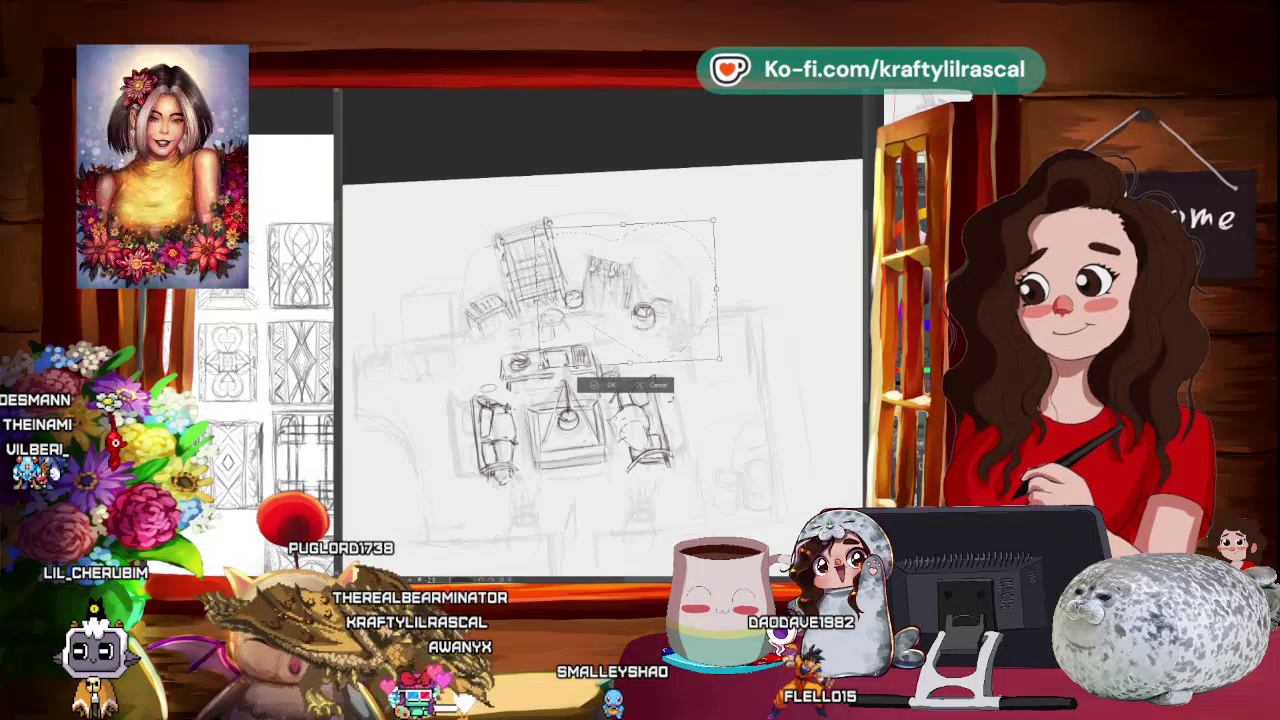
pyautogui.hotkey('ctrl', 'd')
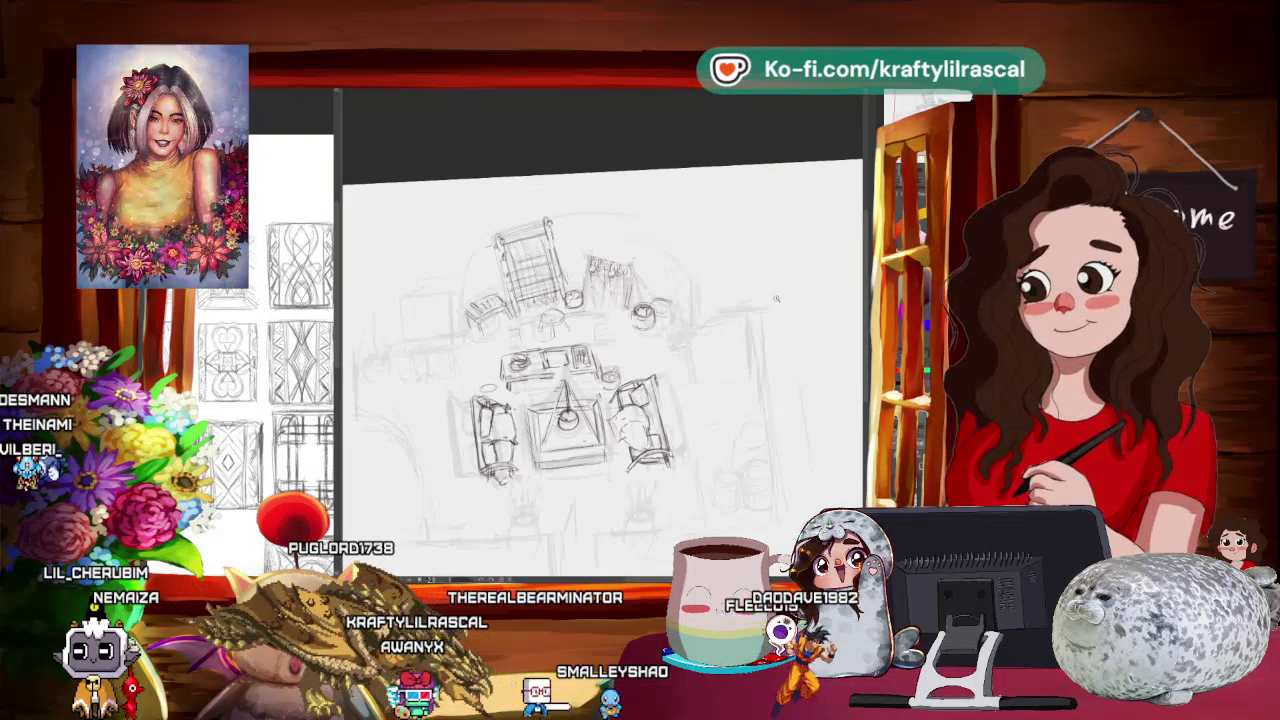
pyautogui.scroll(-1, 580, 380)
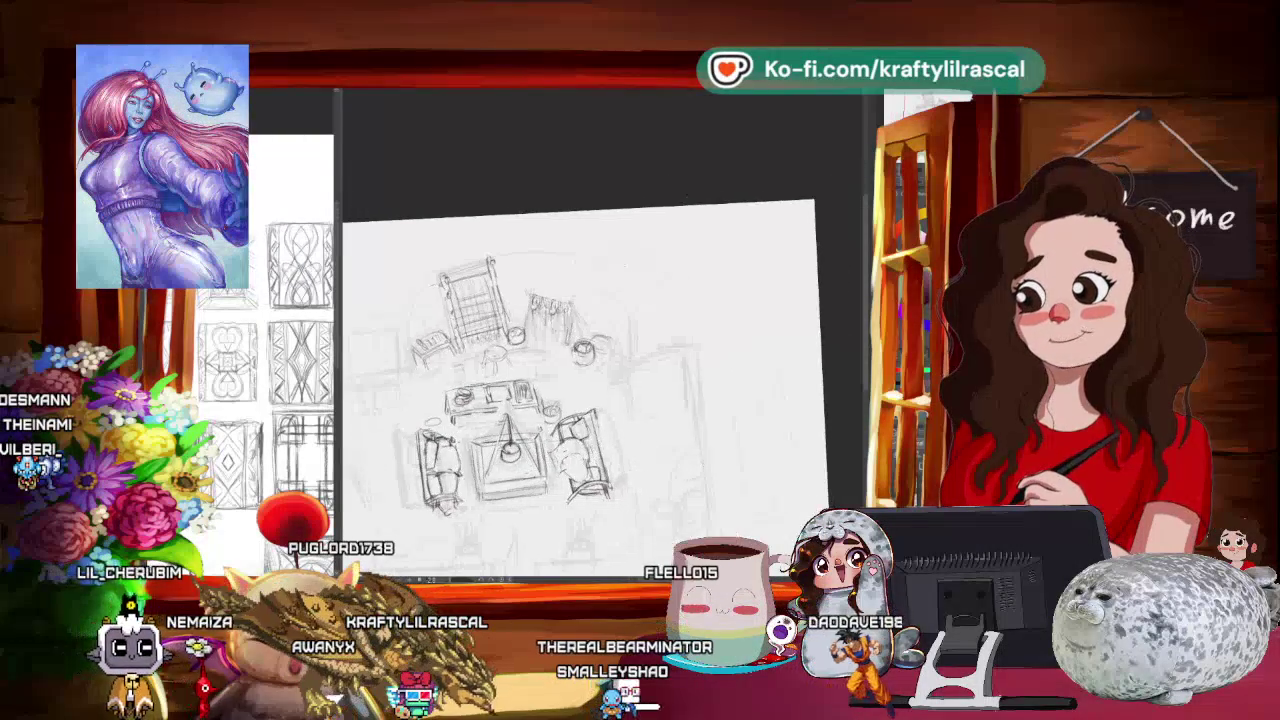
pyautogui.scroll(1, 580, 380)
pyautogui.scroll(1, 580, 380)
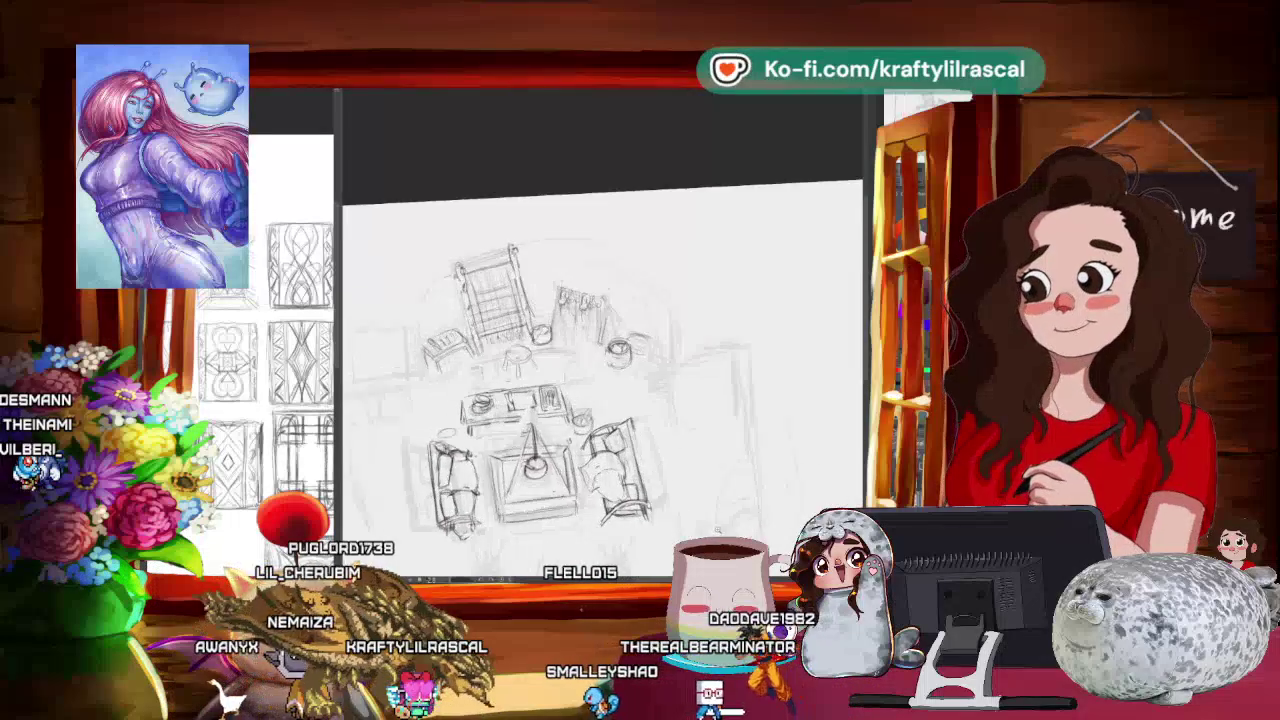
pyautogui.scroll(1, 580, 380)
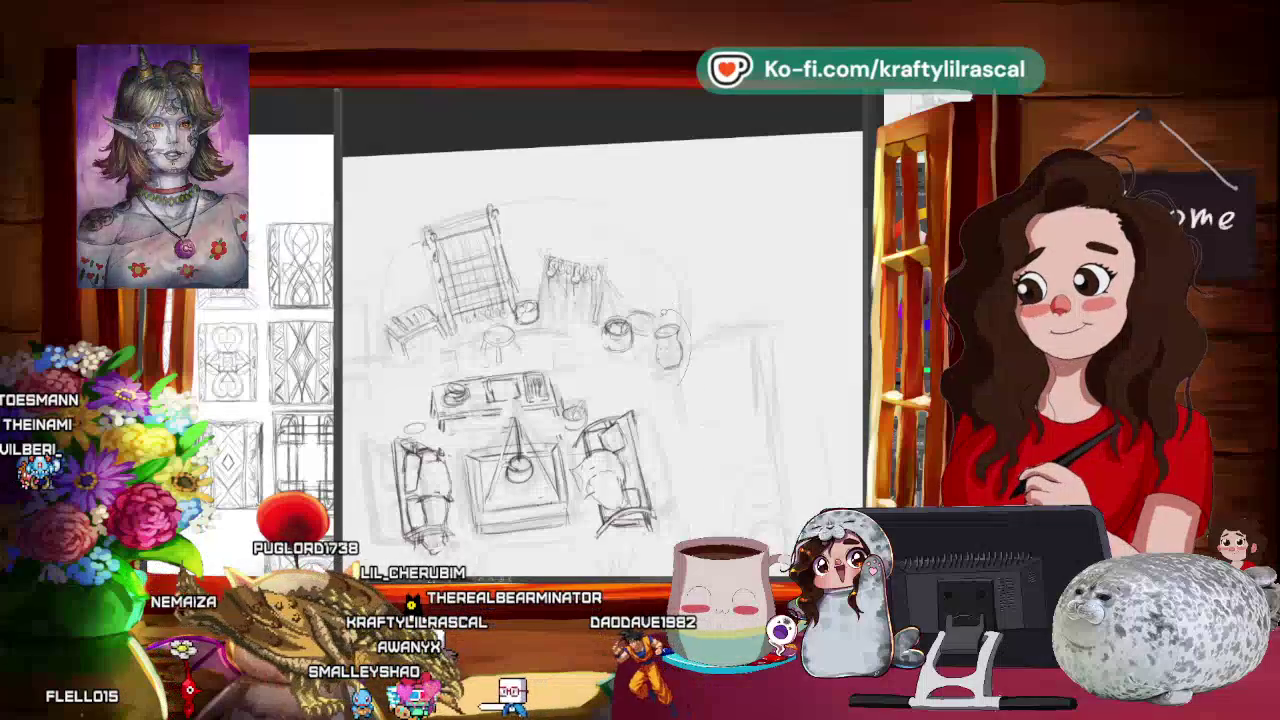
# Step: Lasso the jug, resize and reposition it beside the pots, then deselect
pyautogui.moveTo(690, 380); pyautogui.dragTo(690, 366)
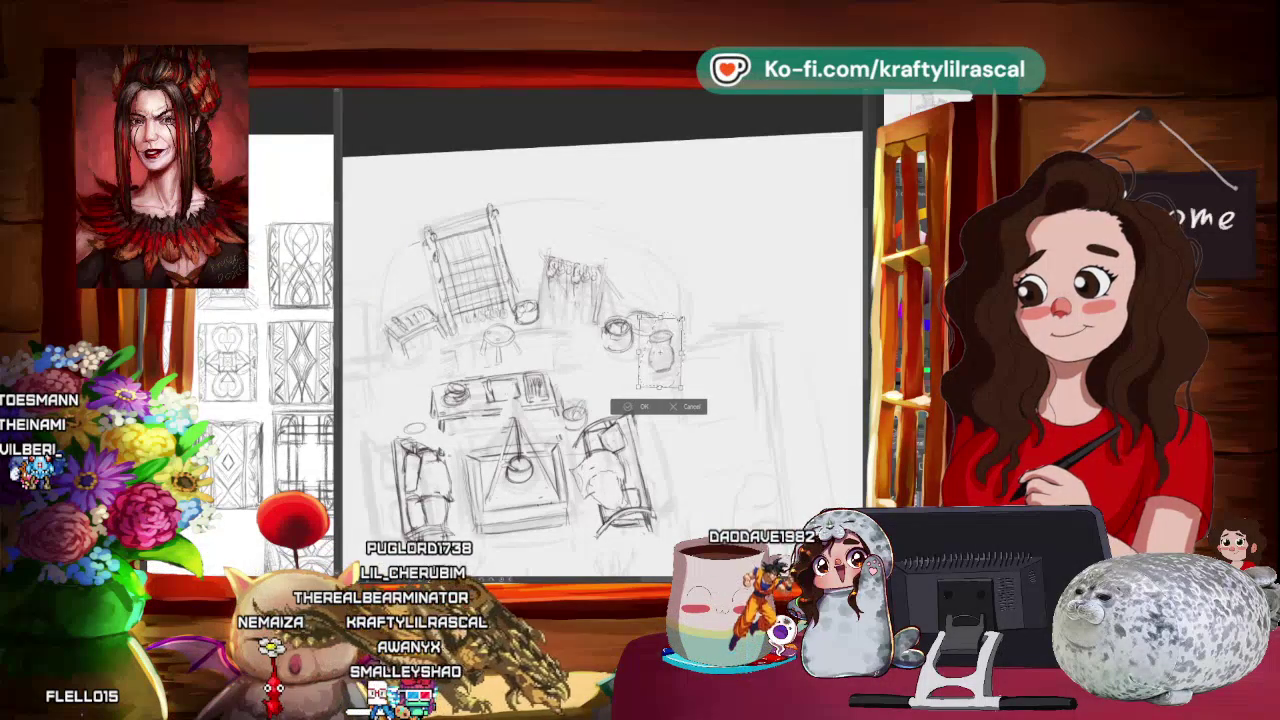
pyautogui.click(643, 402)
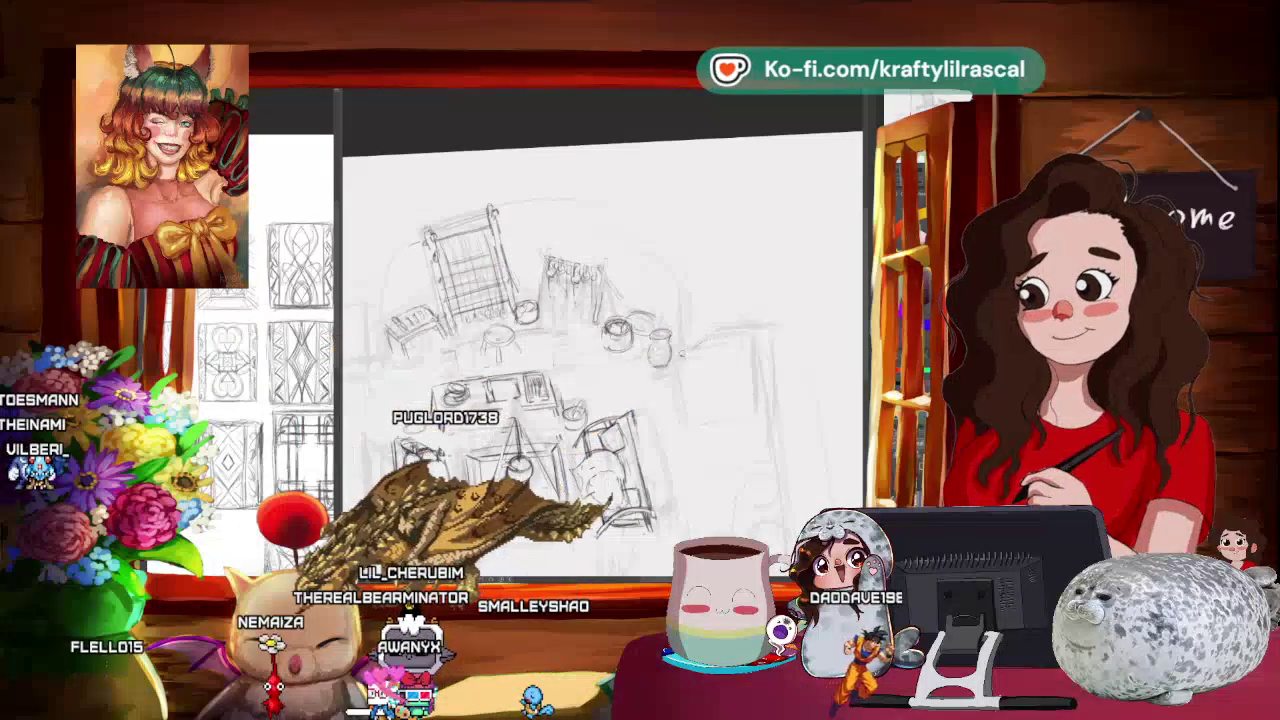
pyautogui.hotkey('ctrl', 'd')
pyautogui.scroll(-5, 684, 340)
pyautogui.scroll(5, 700, 300)
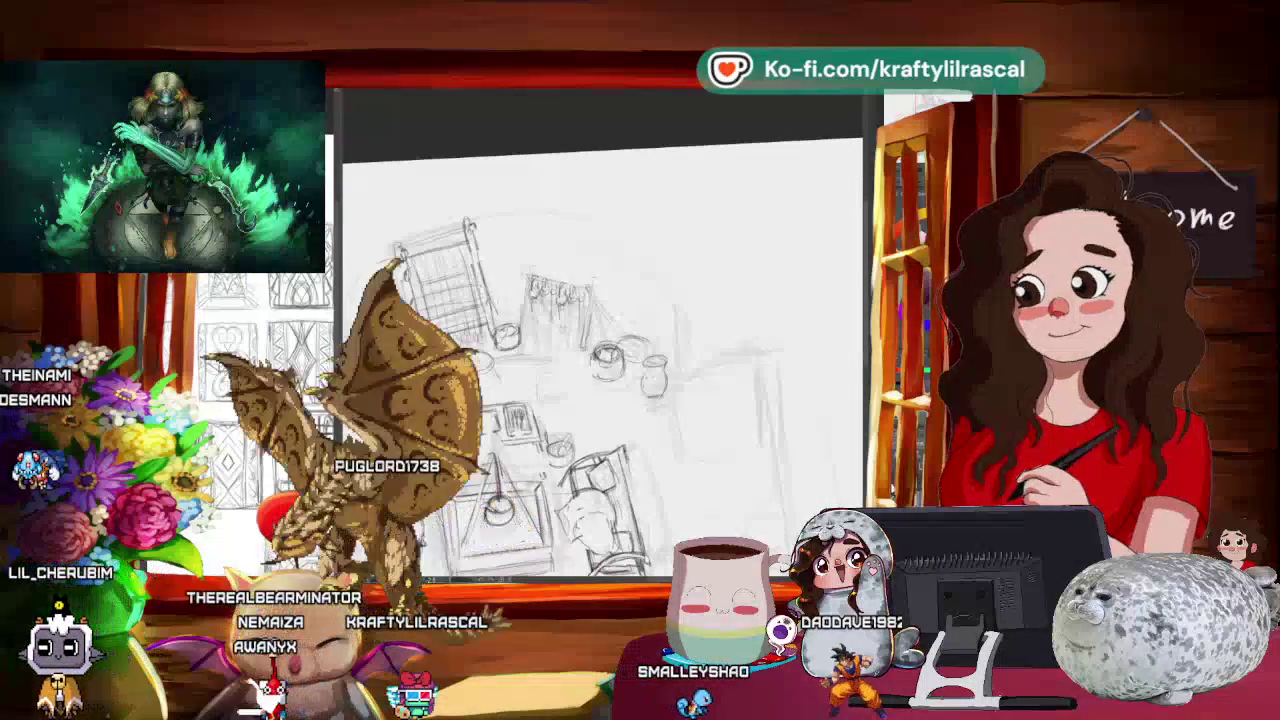
pyautogui.hscroll(-1, 712, 437)
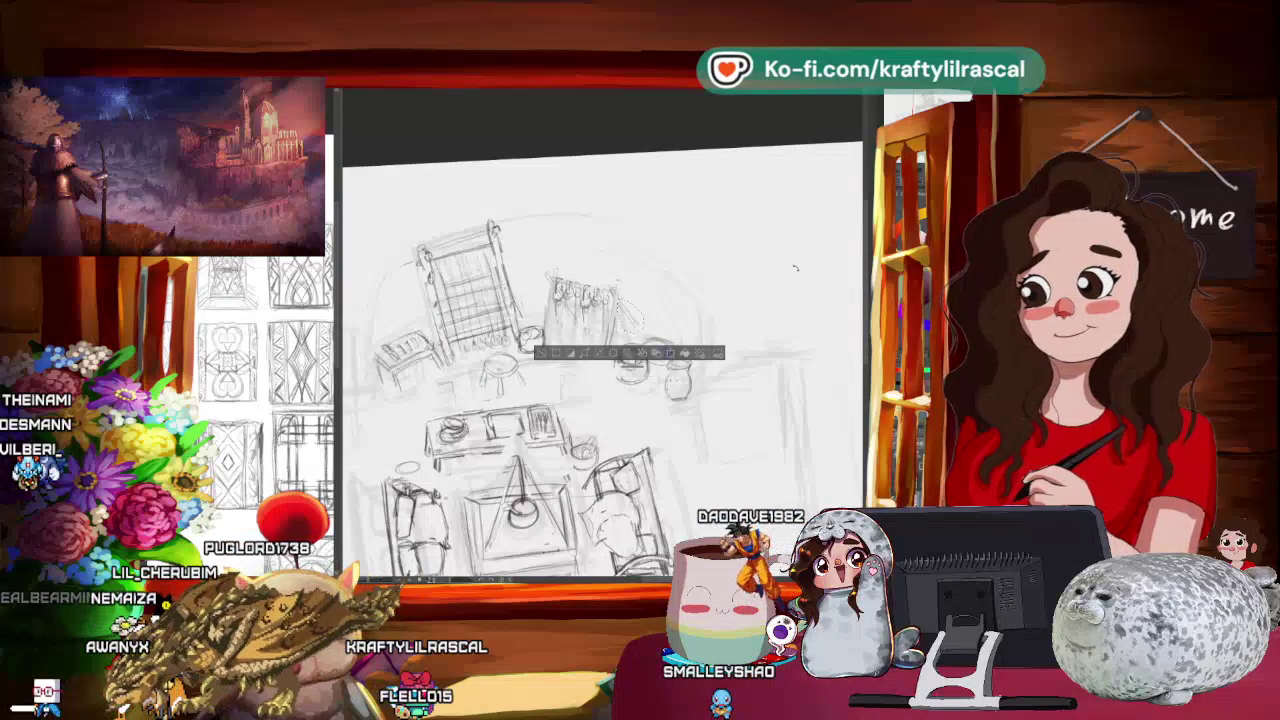
# Step: Transform the selected area near the jug again and apply the change
pyautogui.hotkey('ctrl', 't')
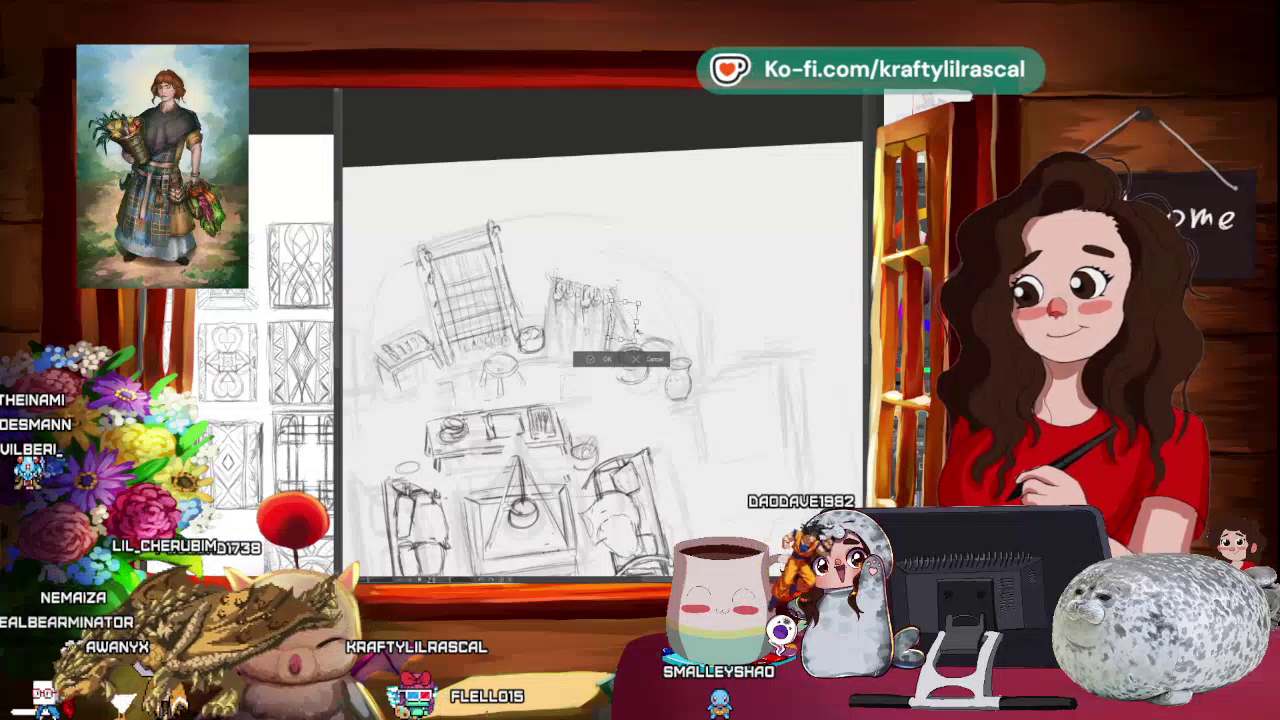
pyautogui.press('Return')
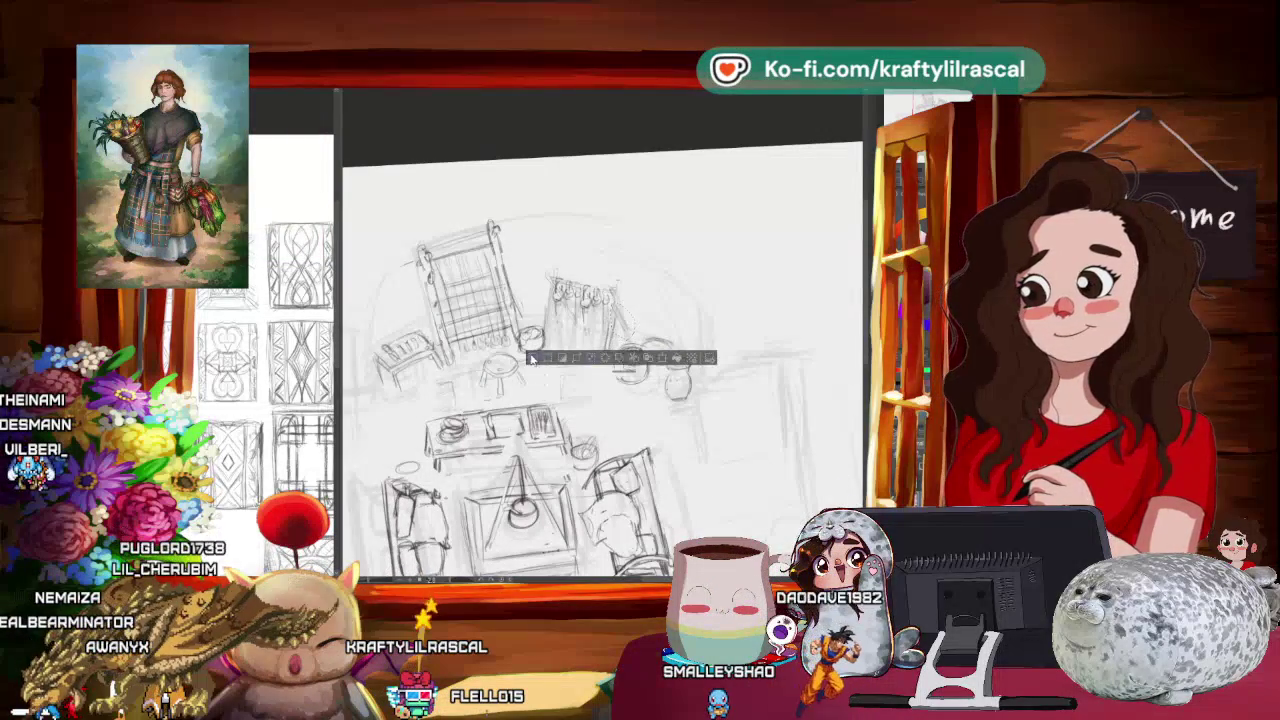
pyautogui.scroll(-3, 728, 270)
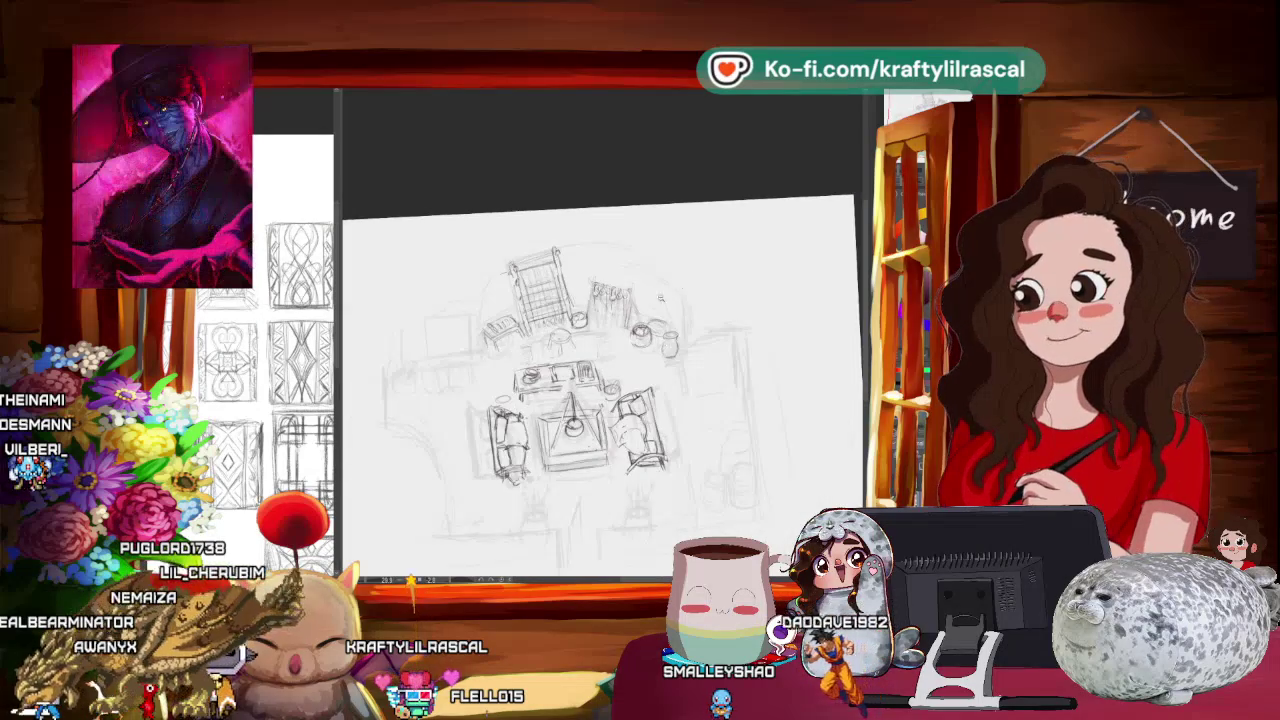
pyautogui.scroll(4, 700, 290)
pyautogui.scroll(1, 685, 298)
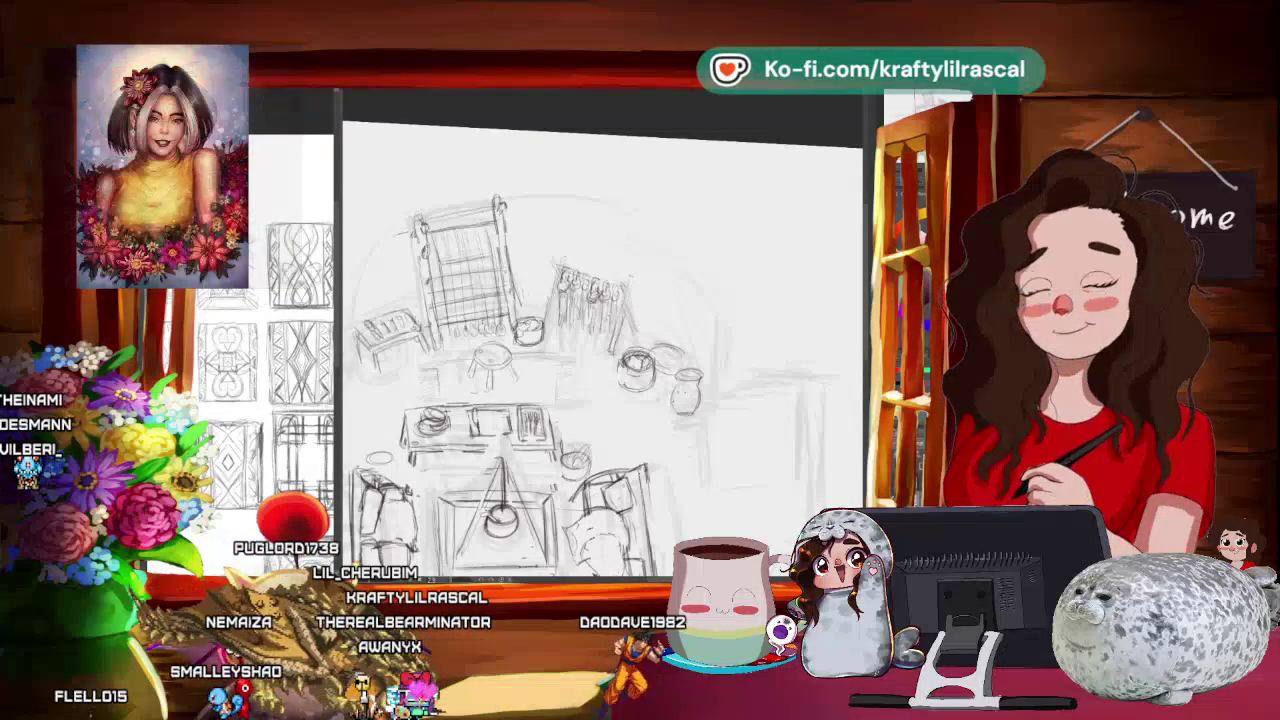
pyautogui.scroll(-2, 600, 350)
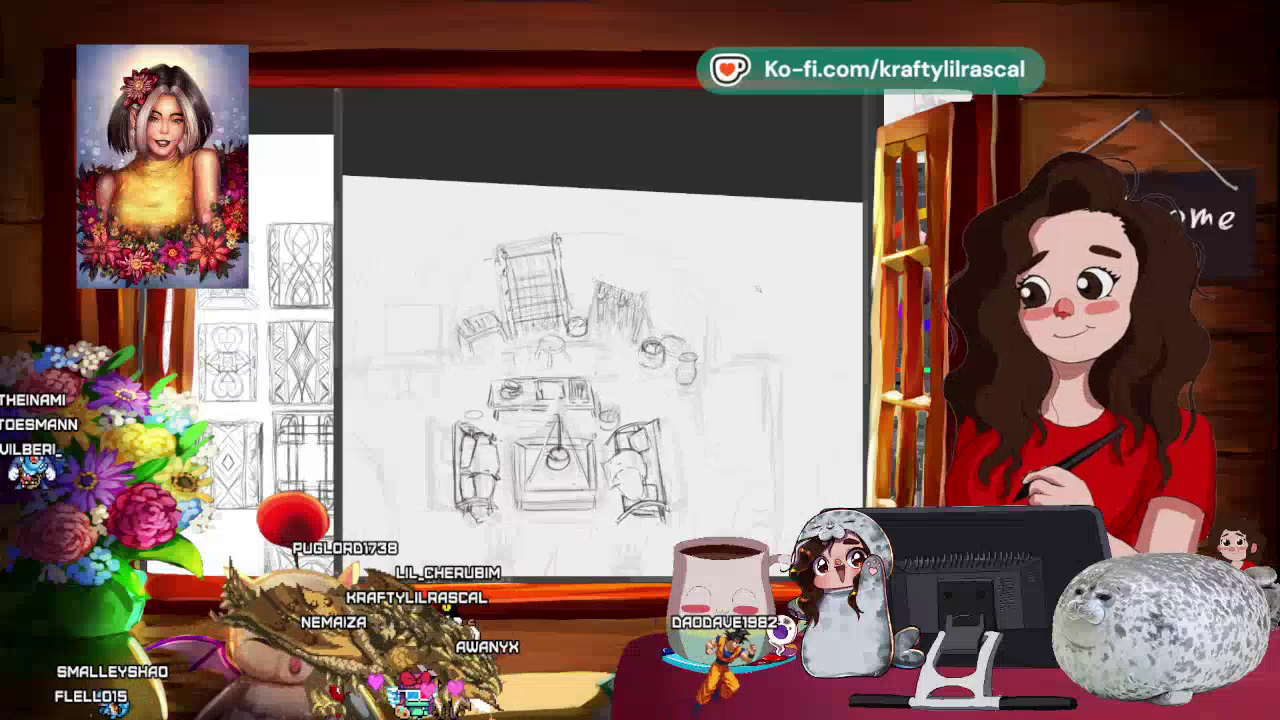
pyautogui.scroll(-2, 600, 350)
pyautogui.moveTo(776, 240)
pyautogui.mouseDown()
pyautogui.moveTo(802, 269)
pyautogui.moveTo(700, 360)
pyautogui.moveTo(741, 430)
pyautogui.moveTo(810, 400)
pyautogui.mouseUp()
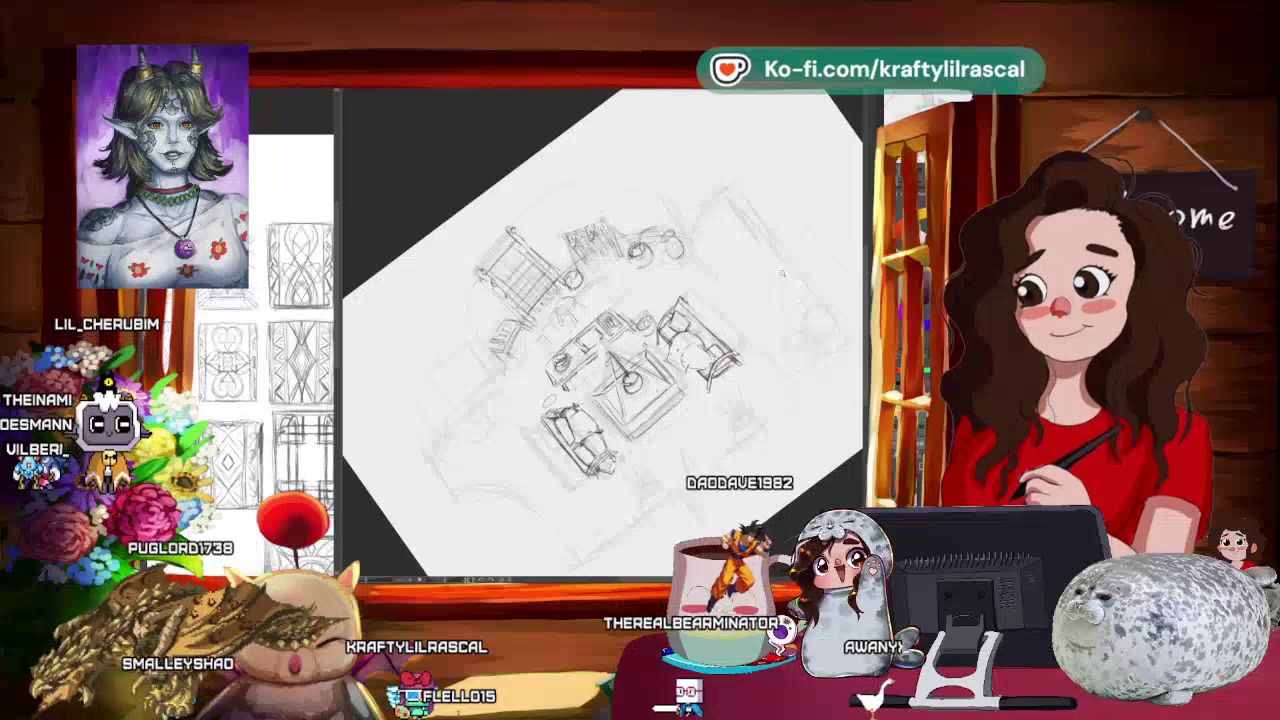
pyautogui.scroll(-3, 782, 273)
pyautogui.moveTo(782, 273); pyautogui.dragTo(702, 421)
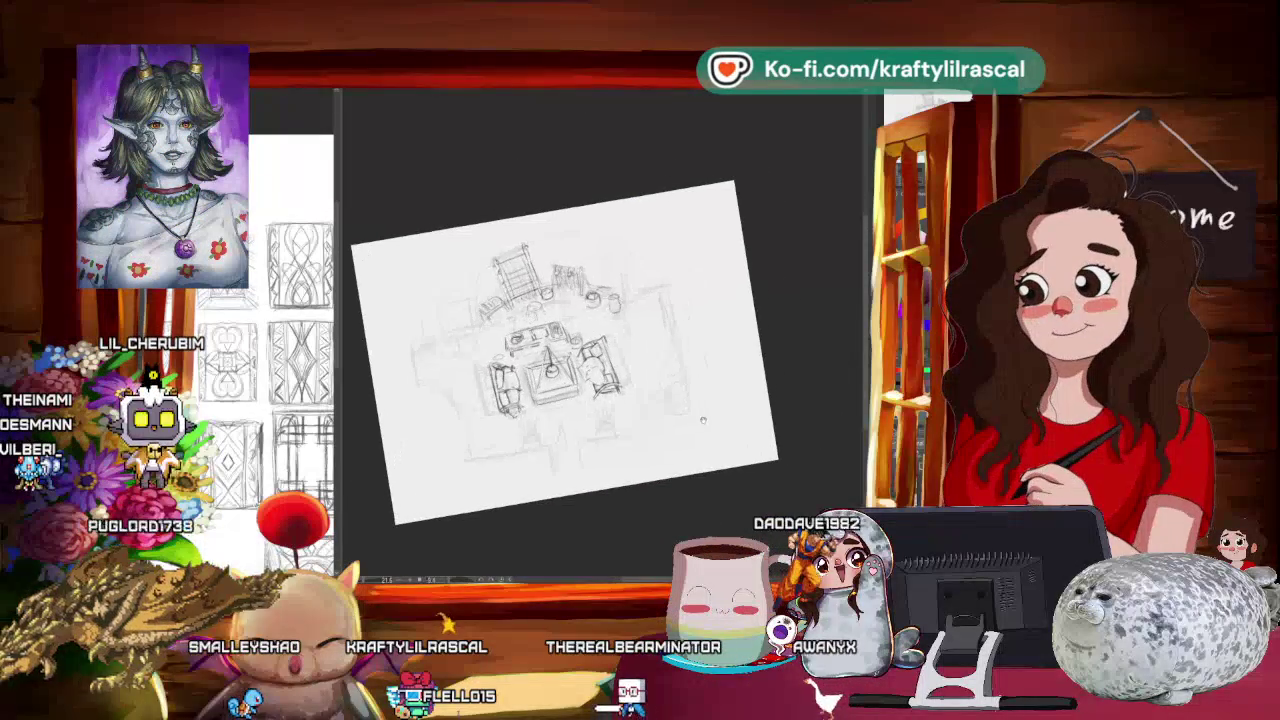
pyautogui.scroll(3, 702, 421)
pyautogui.moveTo(789, 317); pyautogui.dragTo(737, 353)
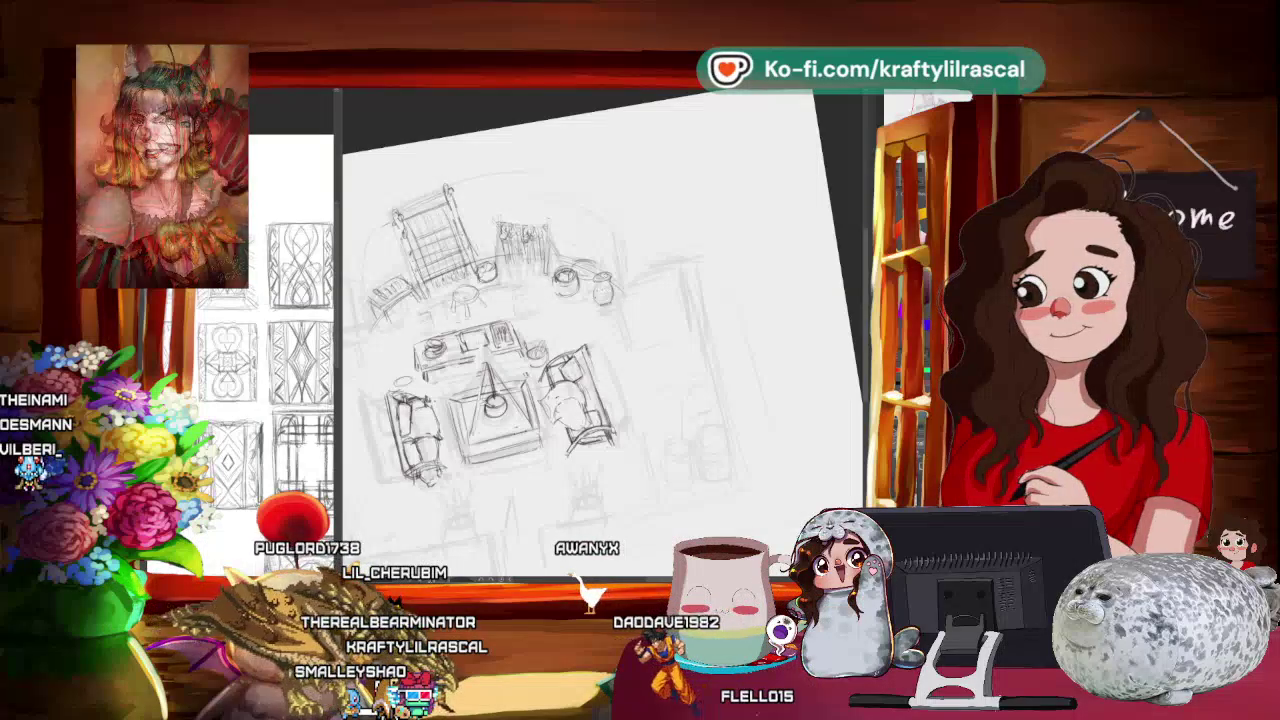
pyautogui.scroll(-3, 750, 207)
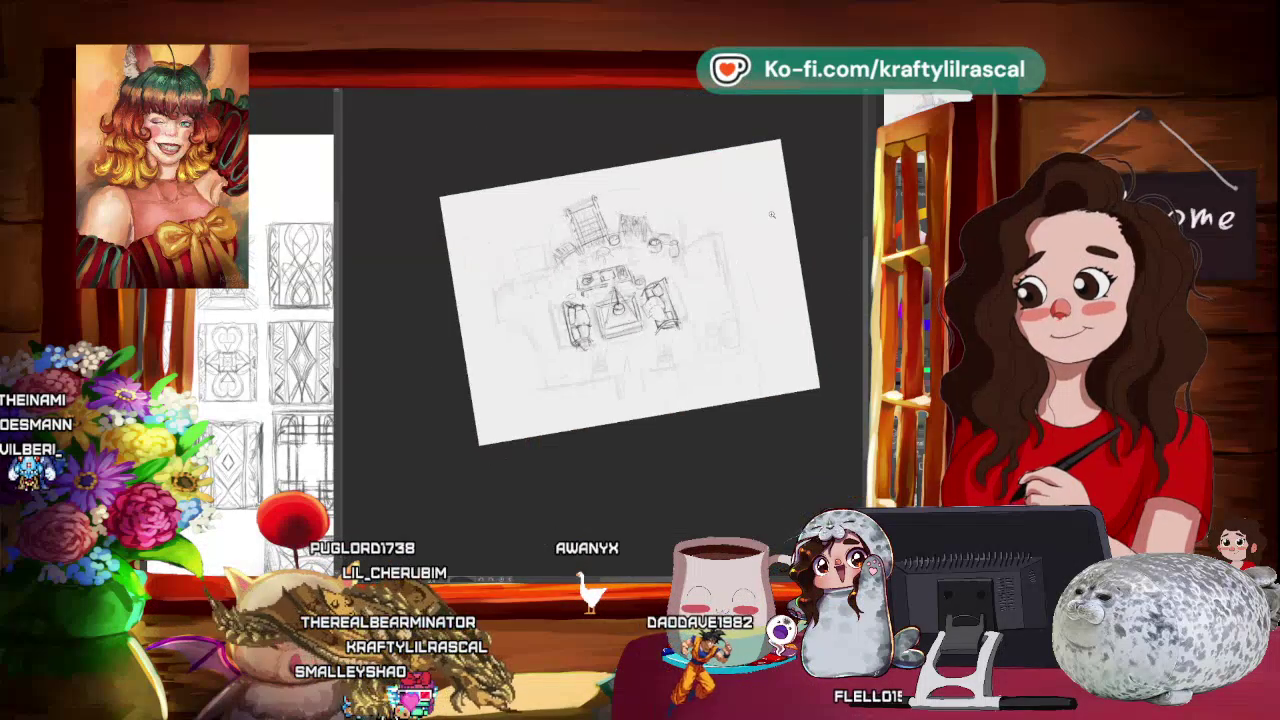
pyautogui.moveTo(770, 219); pyautogui.dragTo(827, 205)
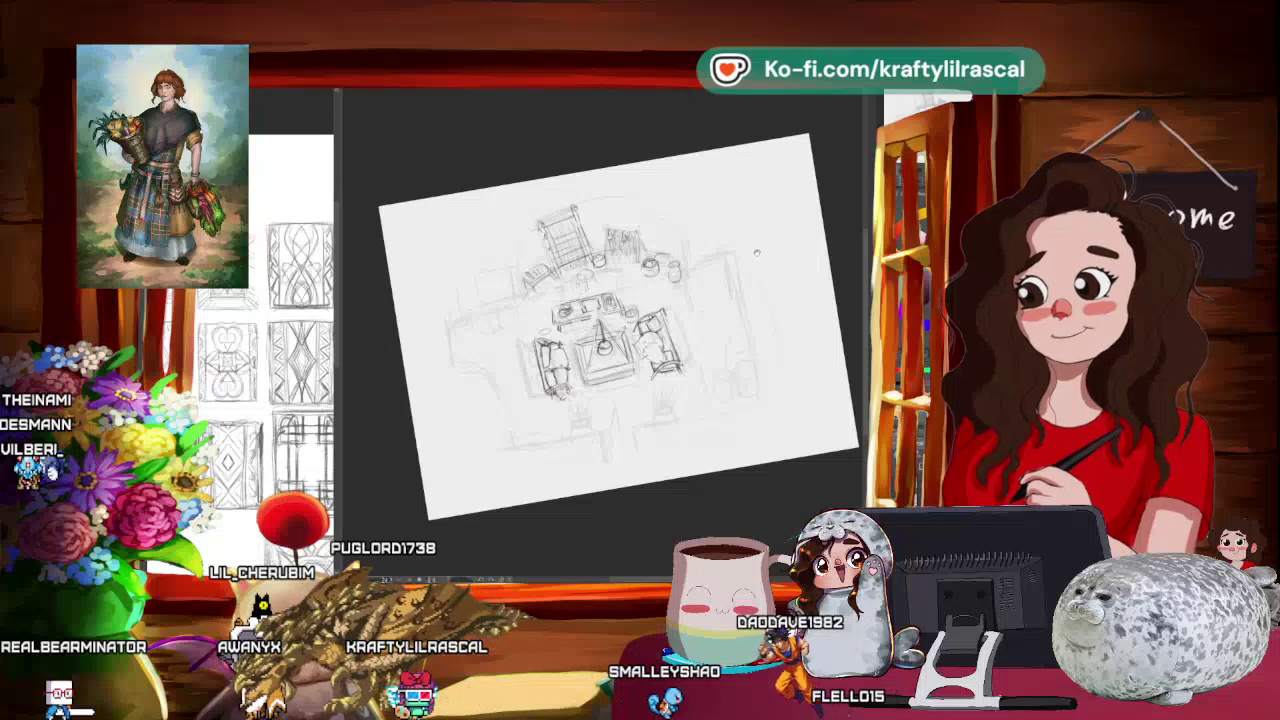
pyautogui.moveTo(762, 215)
pyautogui.mouseDown()
pyautogui.moveTo(548, 181)
pyautogui.moveTo(560, 190)
pyautogui.mouseUp()
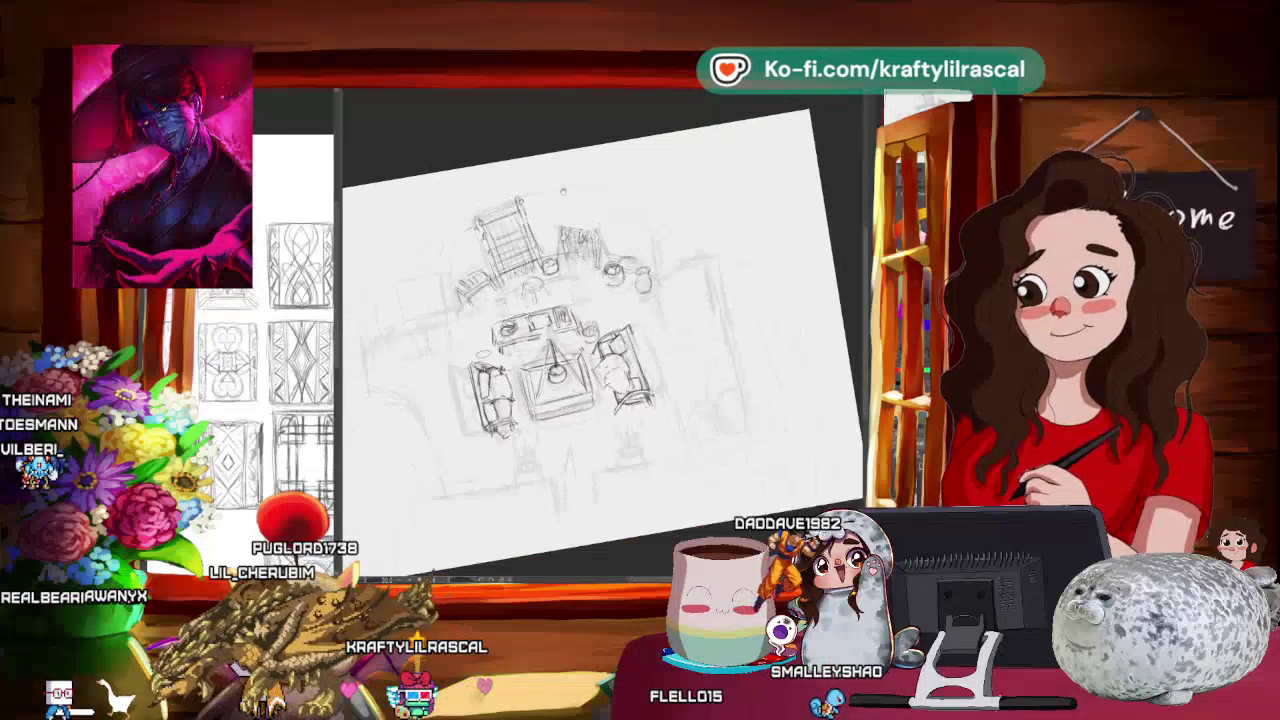
pyautogui.moveTo(610, 240); pyautogui.dragTo(627, 241)
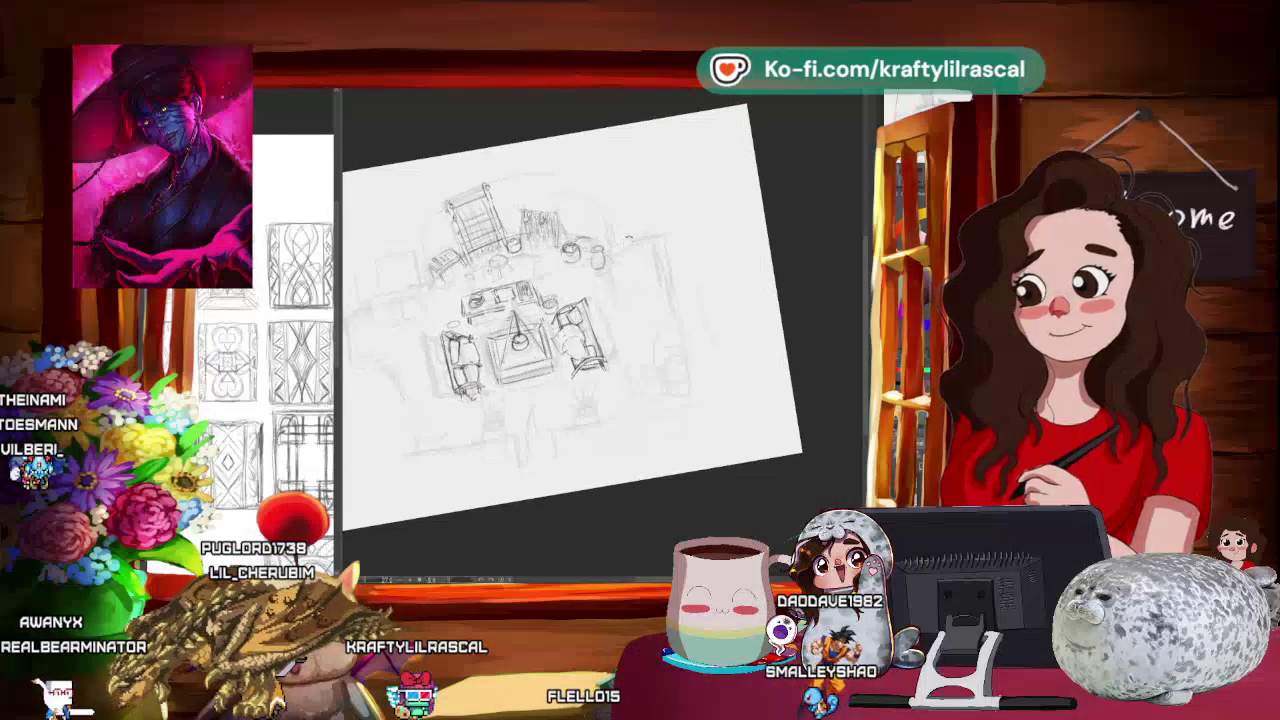
pyautogui.moveTo(665, 160); pyautogui.dragTo(672, 175)
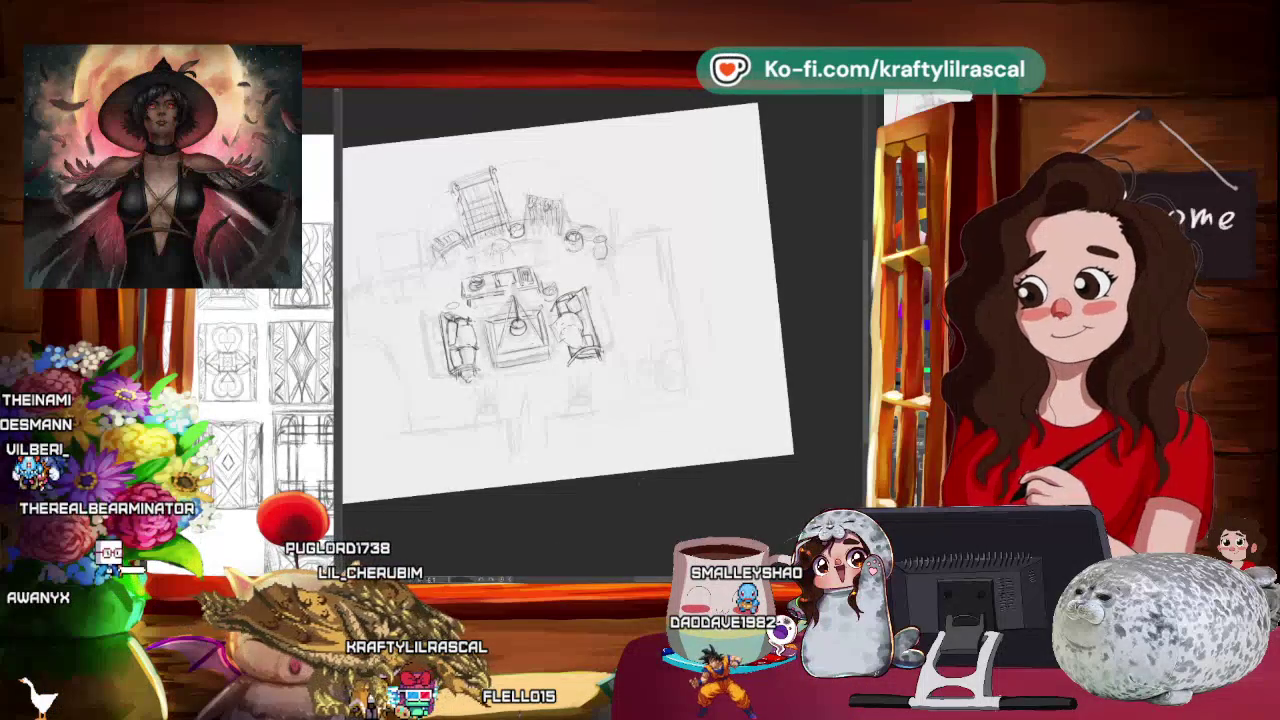
pyautogui.moveTo(640, 485); pyautogui.dragTo(760, 300)
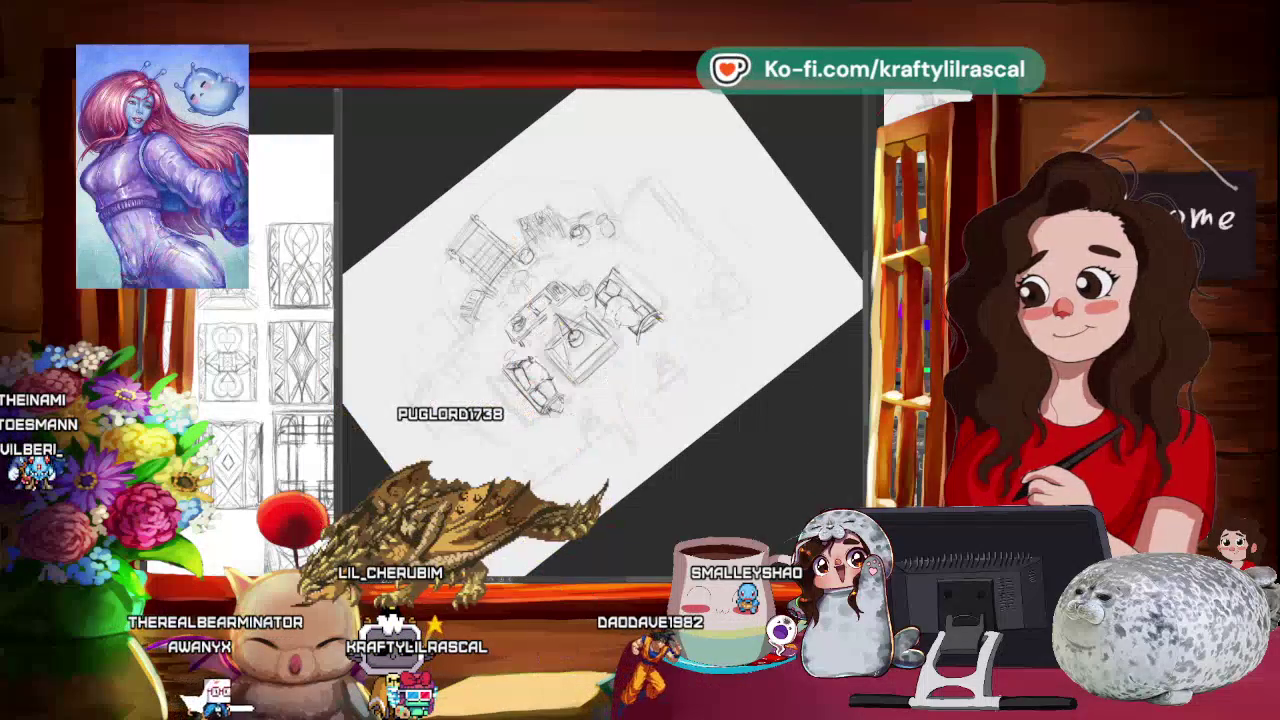
# Step: Tilt the canvas to a comfortable angle for tracing the sofas and table, then turn it back upright
pyautogui.scroll(2, 620, 300)
pyautogui.scroll(2, 620, 300)
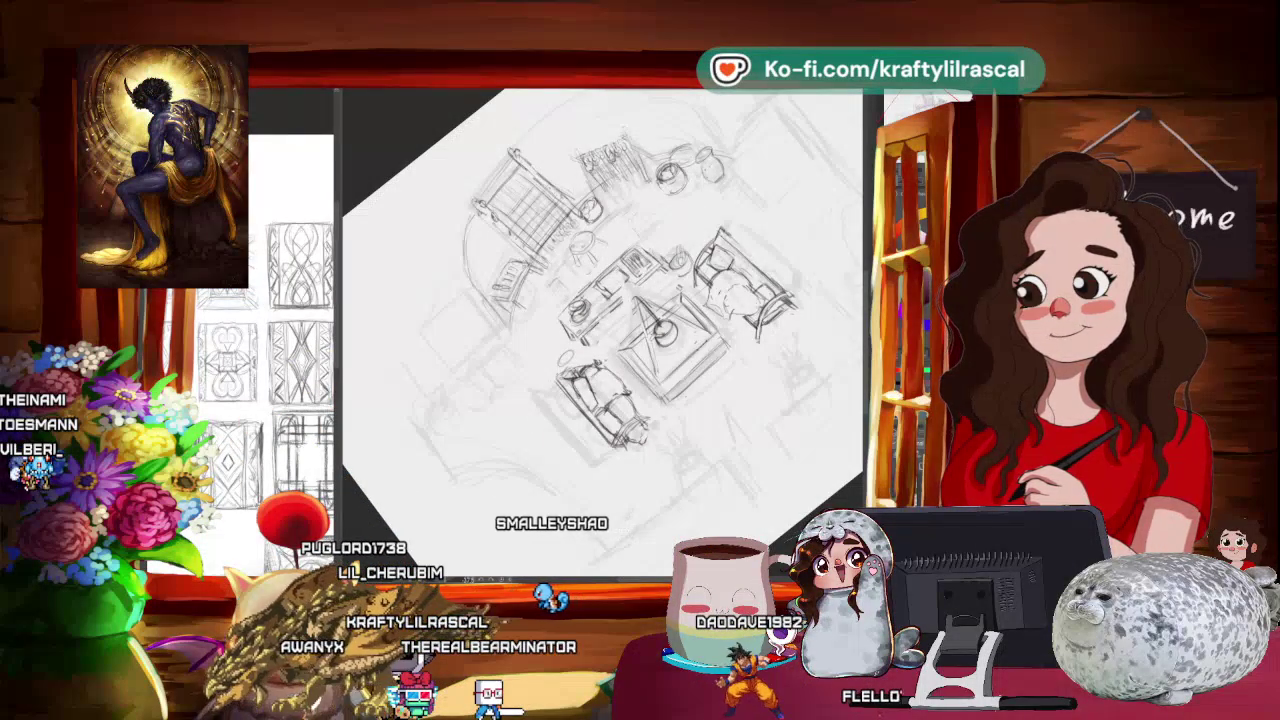
pyautogui.moveTo(600, 300); pyautogui.dragTo(640, 280)
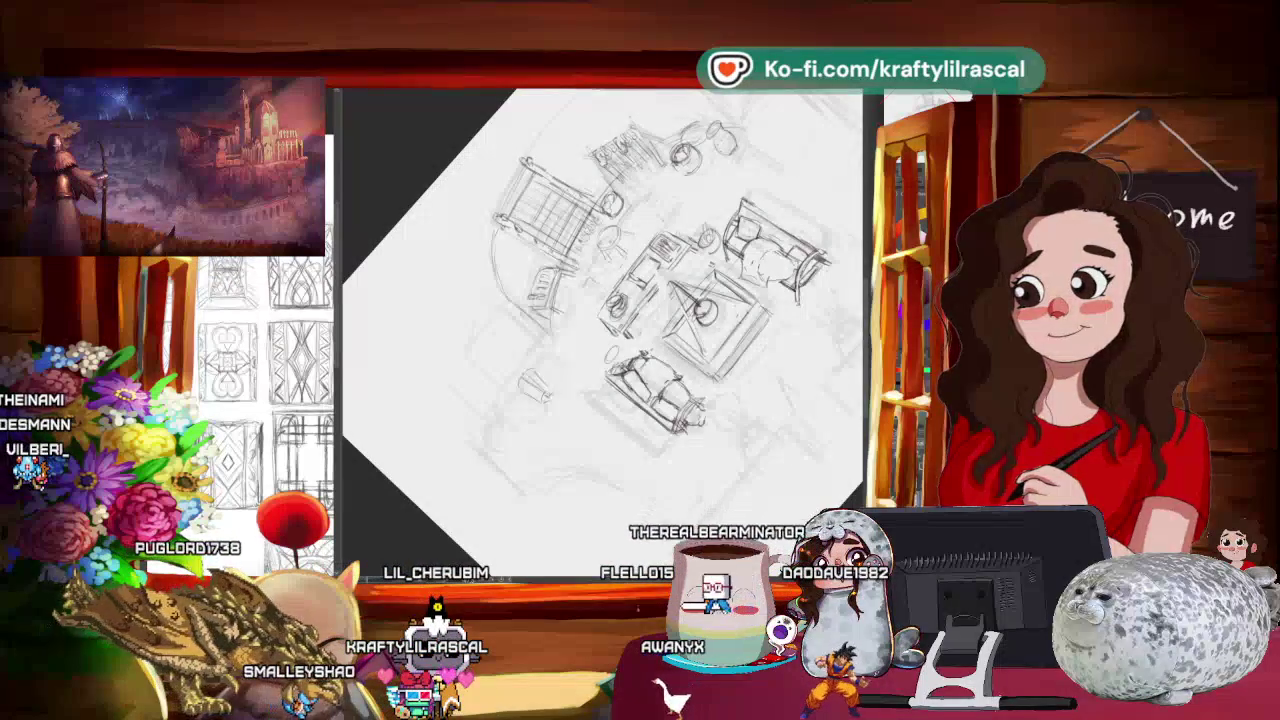
pyautogui.moveTo(700, 200)
pyautogui.mouseDown()
pyautogui.moveTo(740, 260)
pyautogui.moveTo(765, 380)
pyautogui.moveTo(790, 420)
pyautogui.mouseUp()
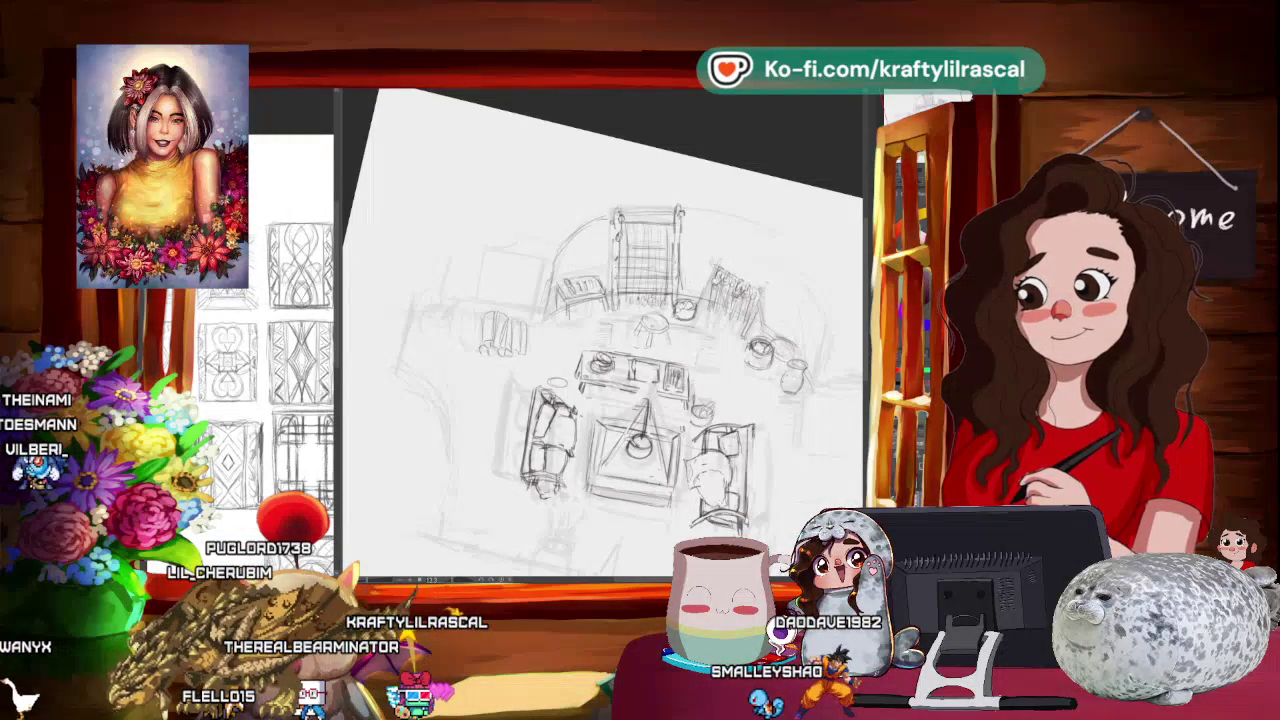
# Step: Zoom out and tilt the canvas counter-clockwise to ink the armchairs beside the table
pyautogui.moveTo(600, 330)
pyautogui.mouseDown()
pyautogui.moveTo(747, 283)
pyautogui.moveTo(700, 300)
pyautogui.moveTo(660, 340)
pyautogui.mouseUp()
pyautogui.scroll(2, 600, 340)
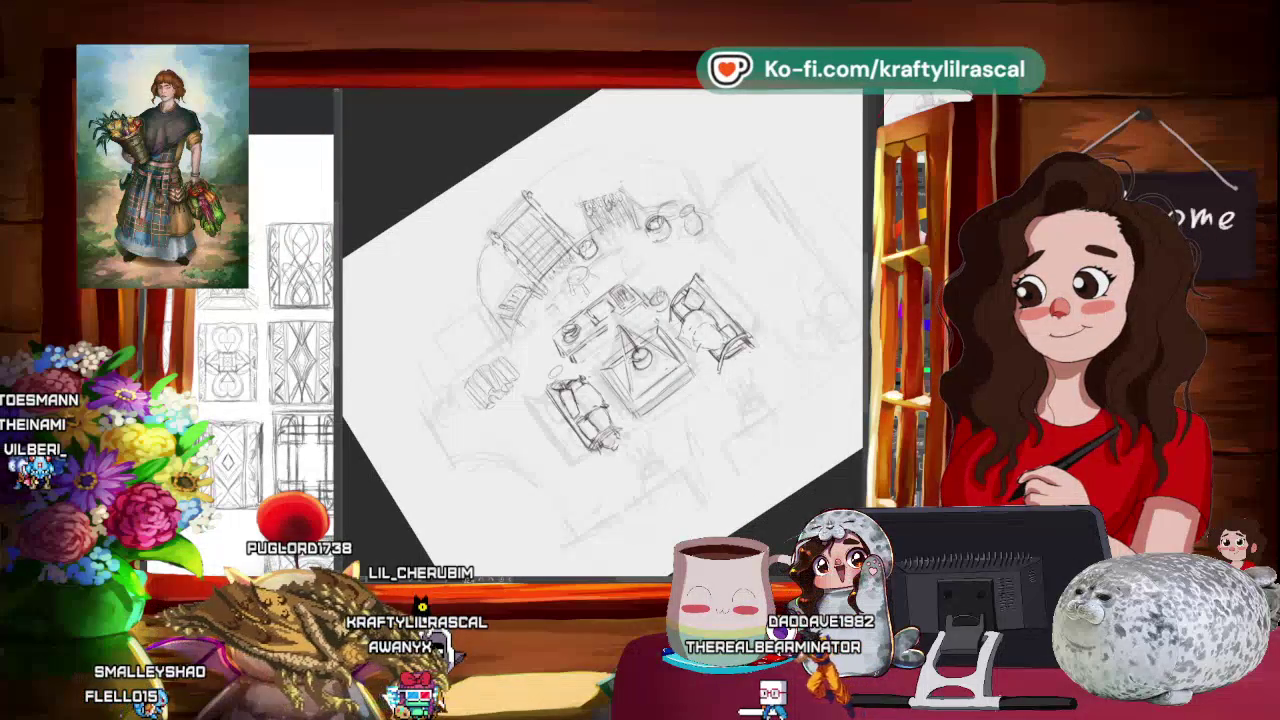
pyautogui.scroll(-5, 837, 383)
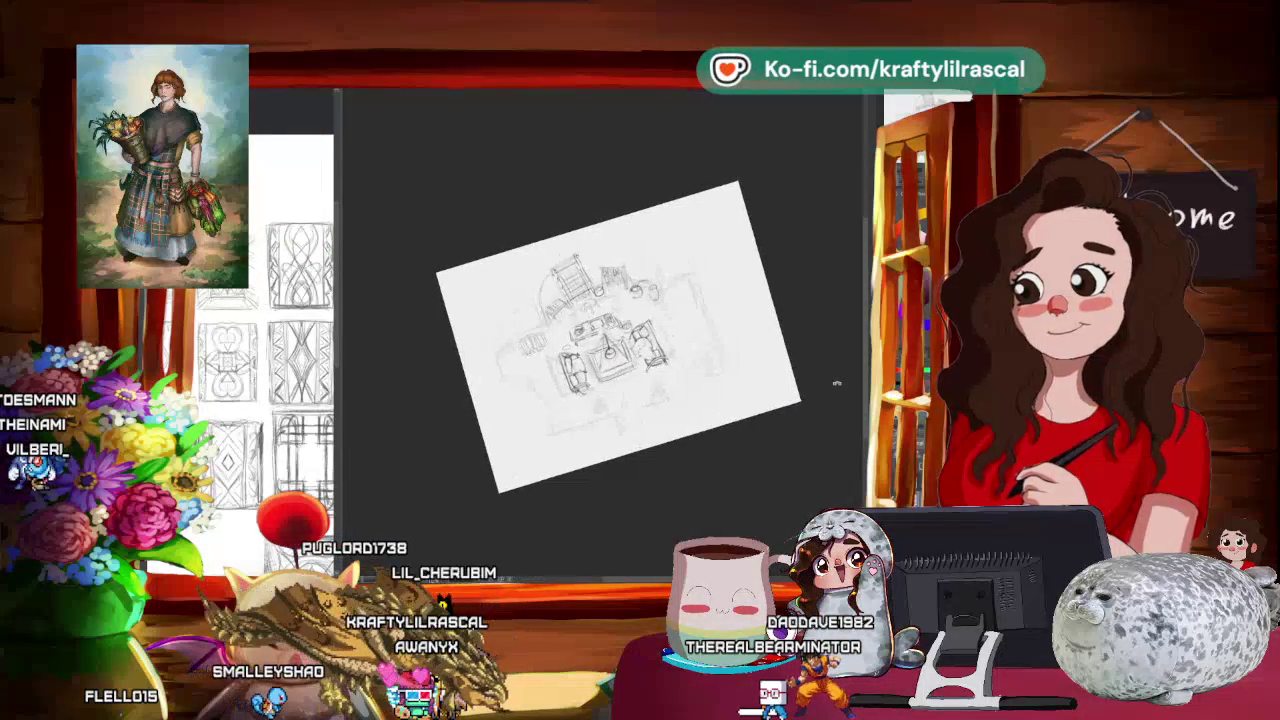
# Step: Zoom out and pan to the sofas and rug, then reset rotation and tilt the canvas slightly
pyautogui.scroll(5, 672, 396)
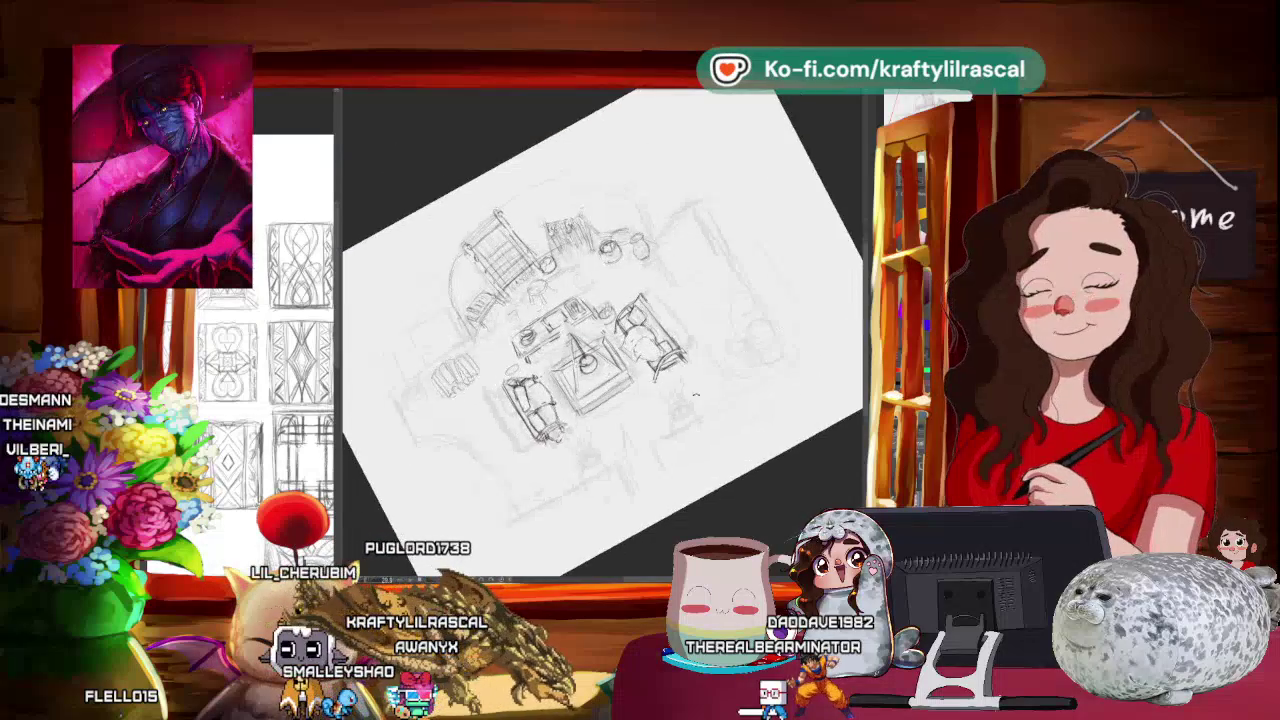
pyautogui.scroll(1, 660, 398)
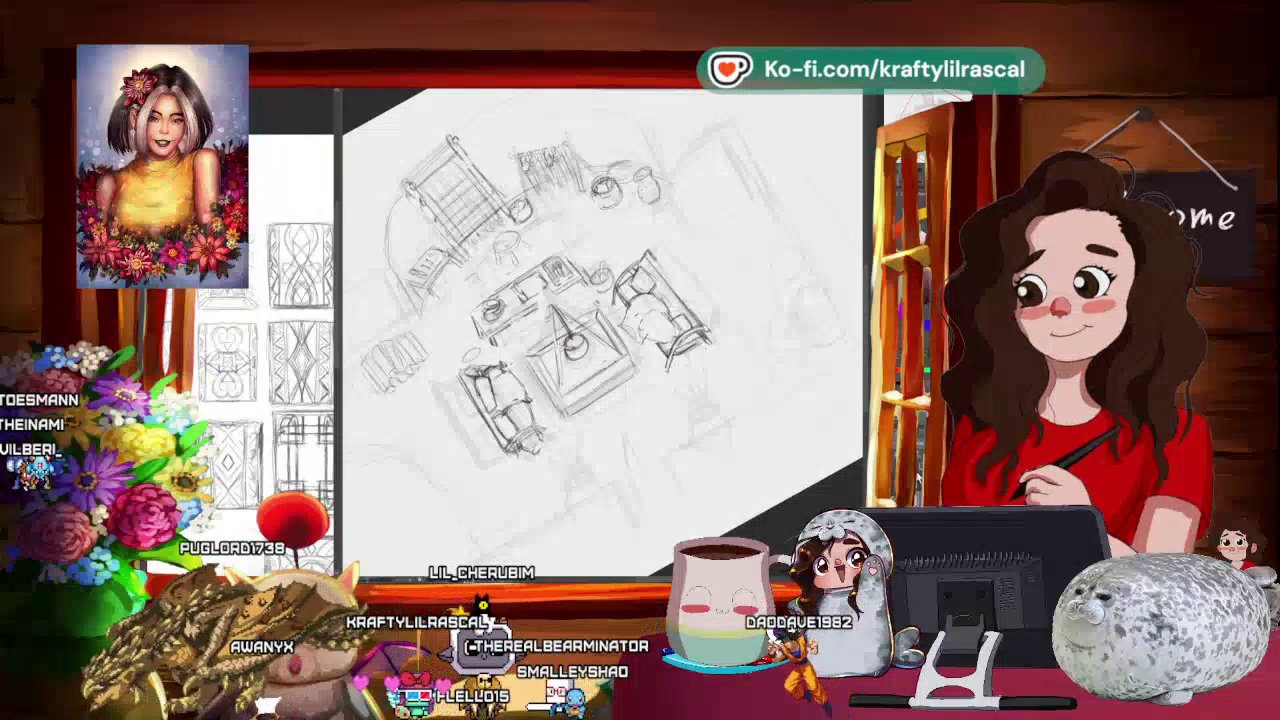
pyautogui.hotkey('ctrl', '-')
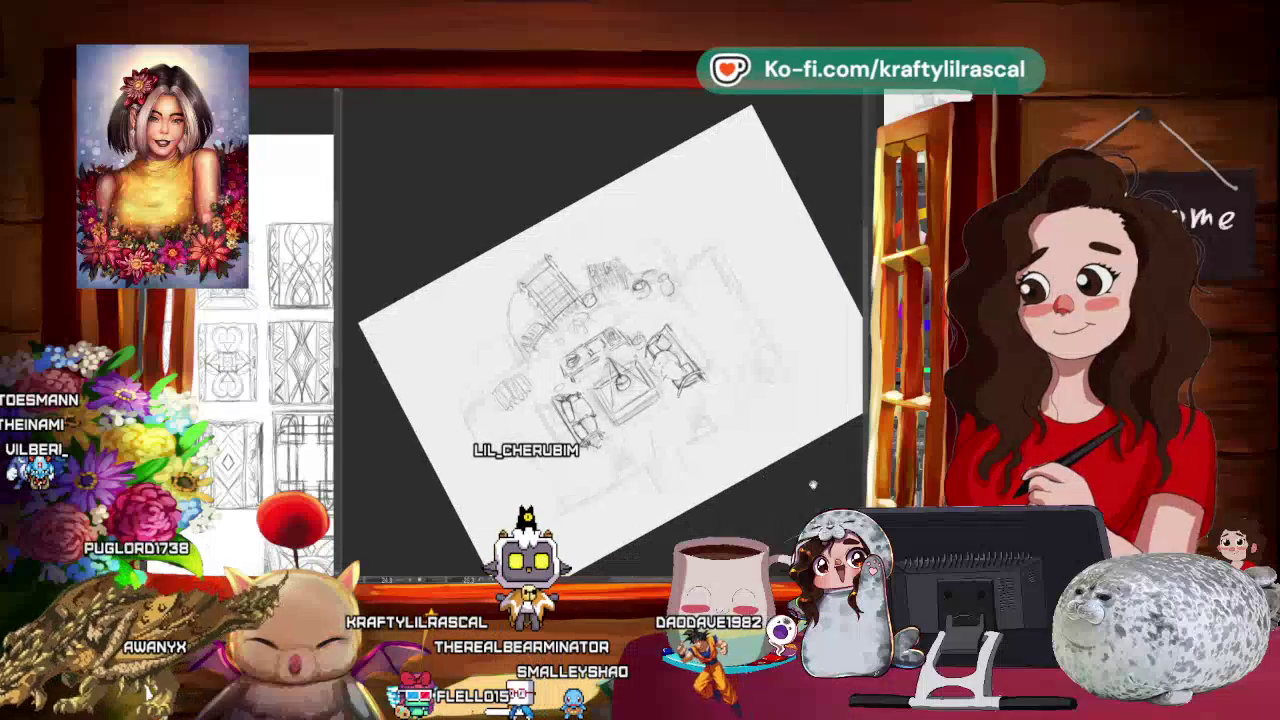
pyautogui.scroll(2, 727, 494)
pyautogui.moveTo(727, 494); pyautogui.dragTo(770, 496)
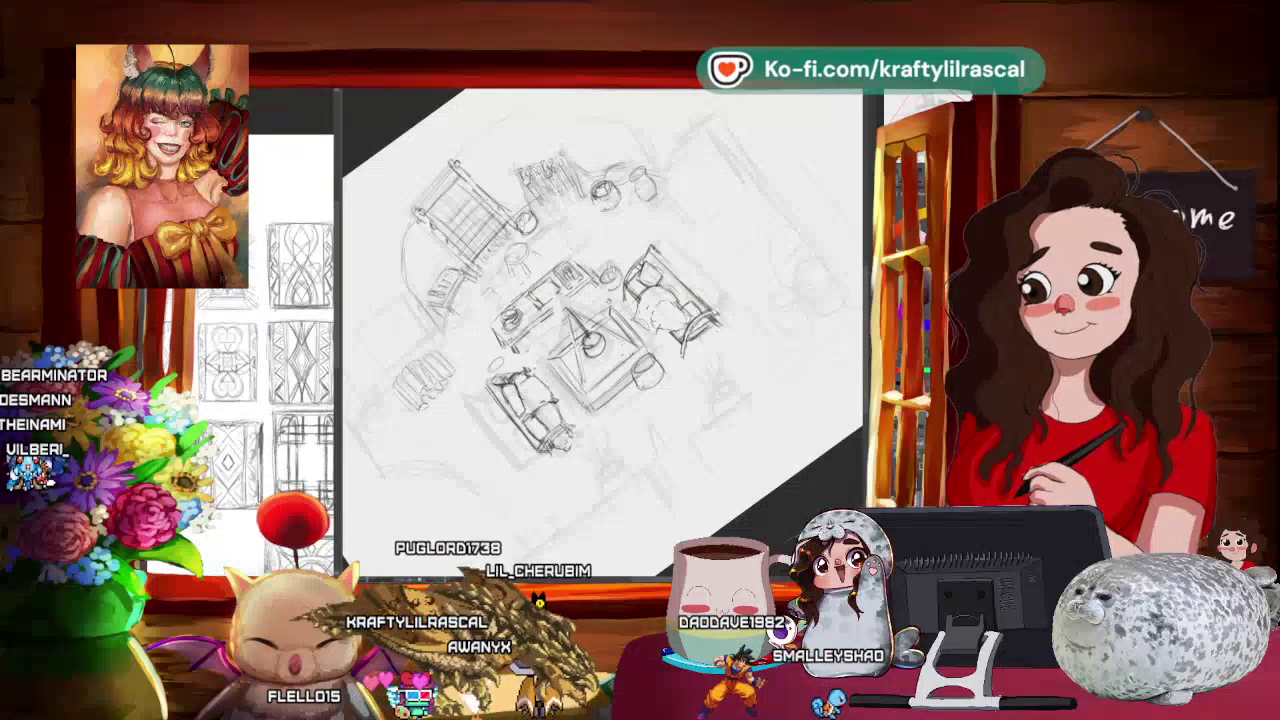
pyautogui.press('Escape')
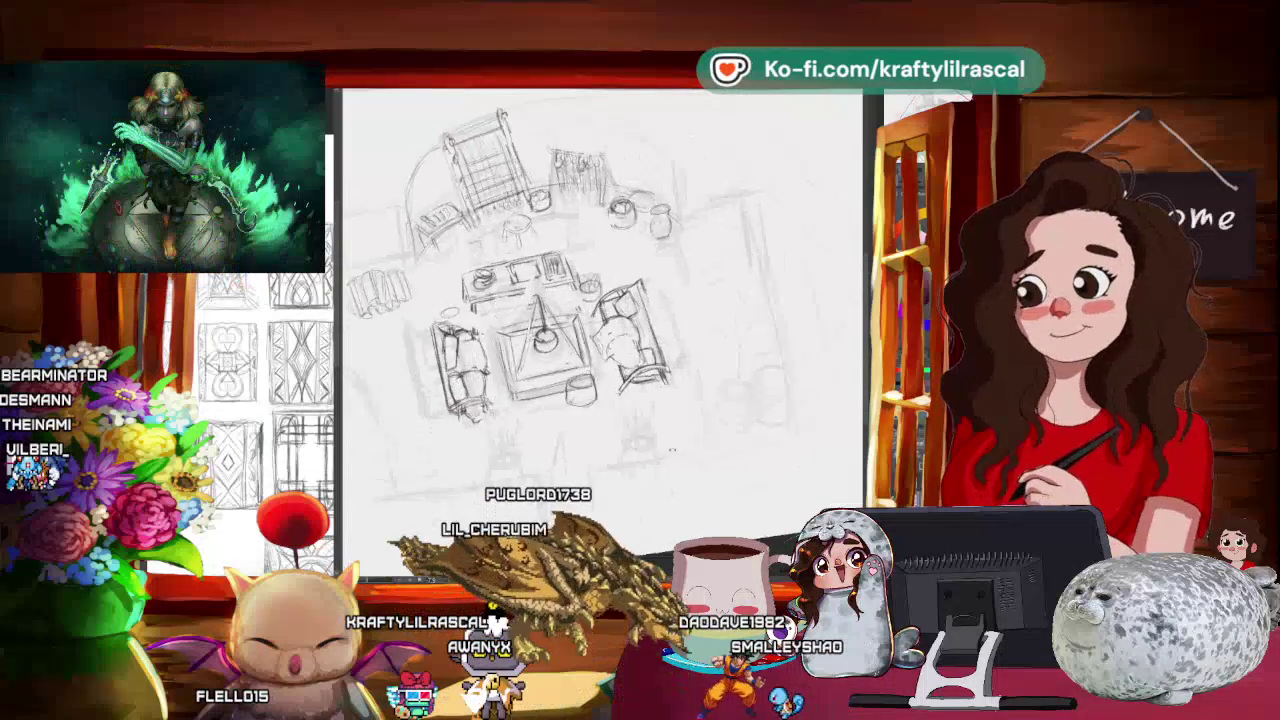
pyautogui.moveTo(671, 450); pyautogui.dragTo(688, 423)
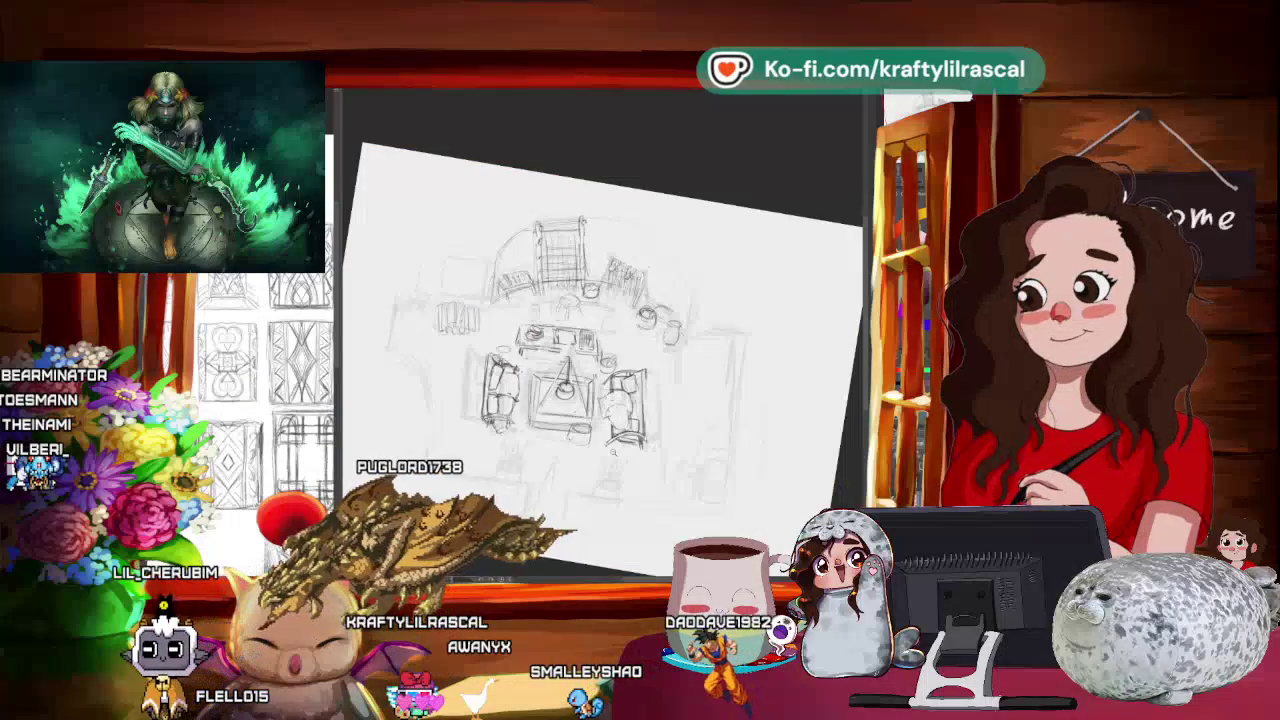
# Step: Rotate the canvas through several angles while darkening the coffee table and sofa lines
pyautogui.press('Escape')
pyautogui.moveTo(671, 450); pyautogui.dragTo(690, 430)
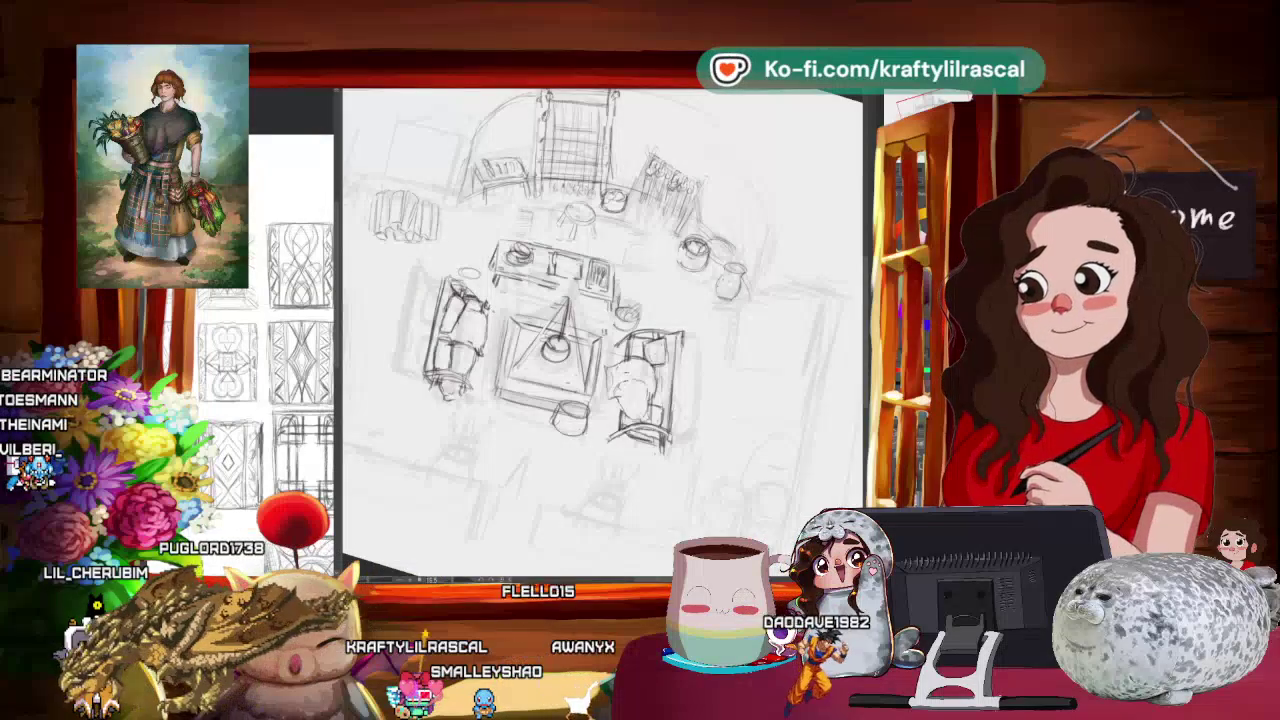
pyautogui.moveTo(558, 488); pyautogui.dragTo(600, 470)
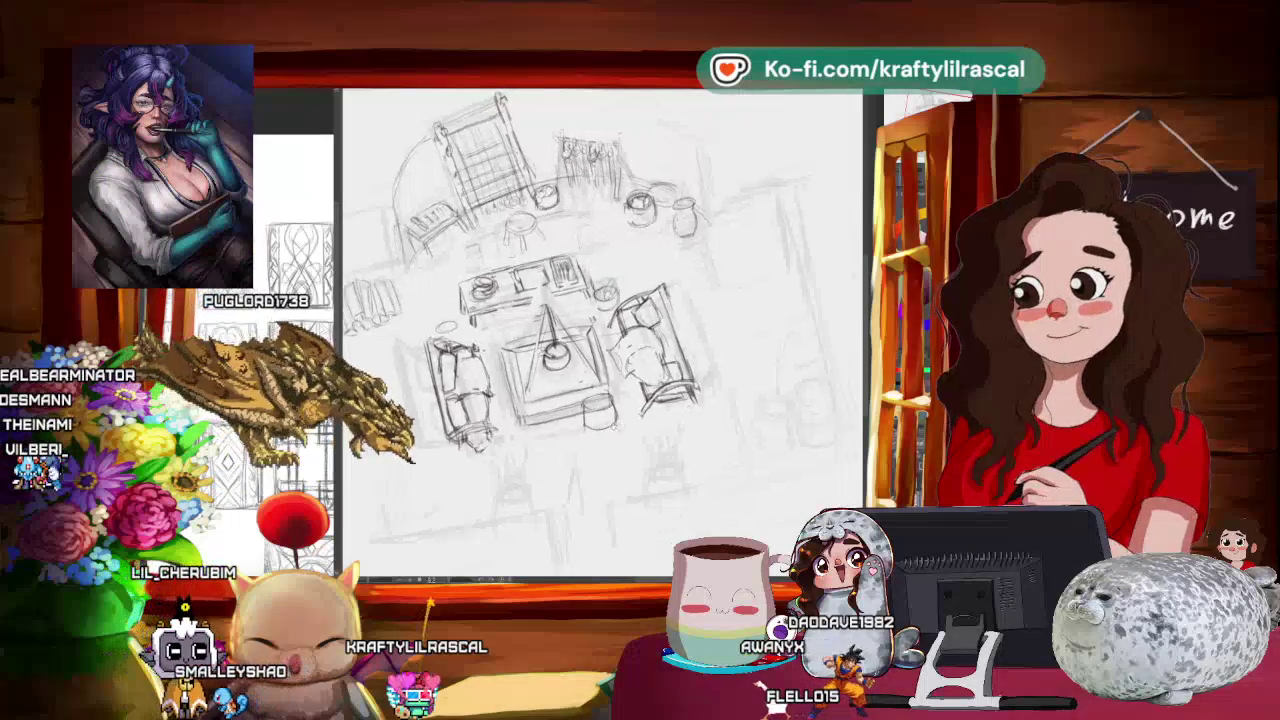
pyautogui.moveTo(560, 480); pyautogui.dragTo(600, 460)
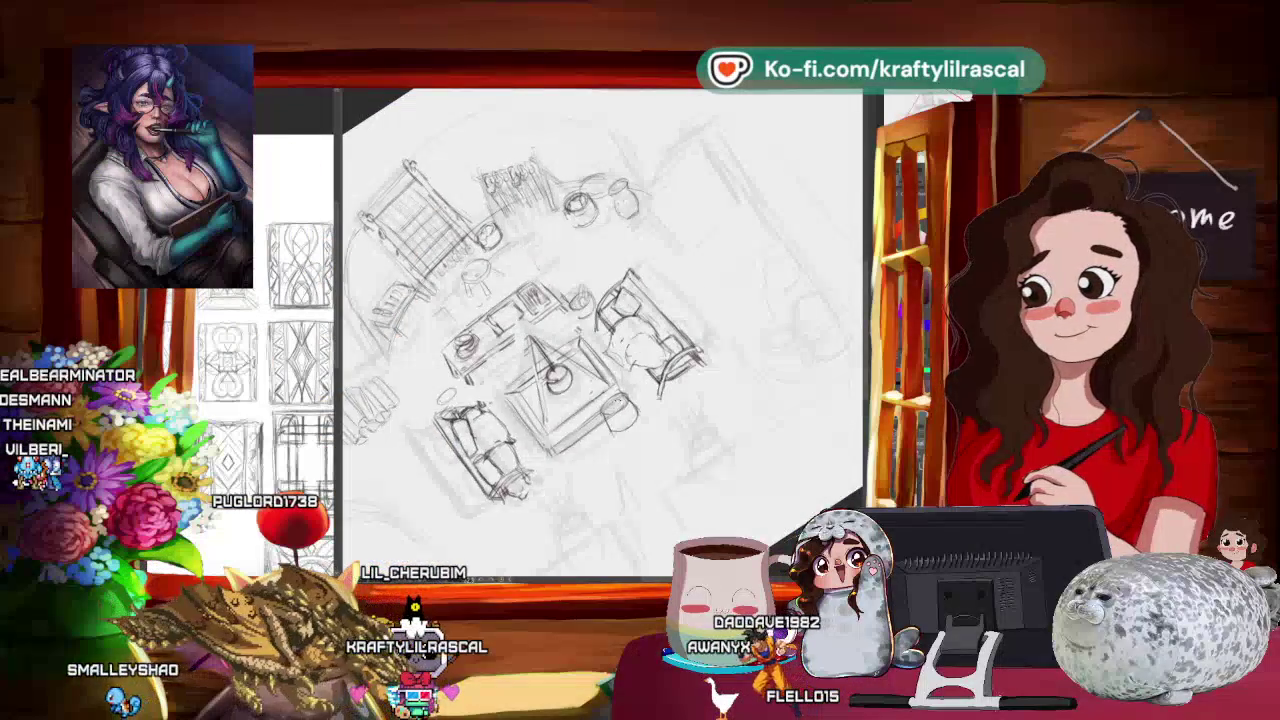
pyautogui.moveTo(560, 330); pyautogui.dragTo(580, 345)
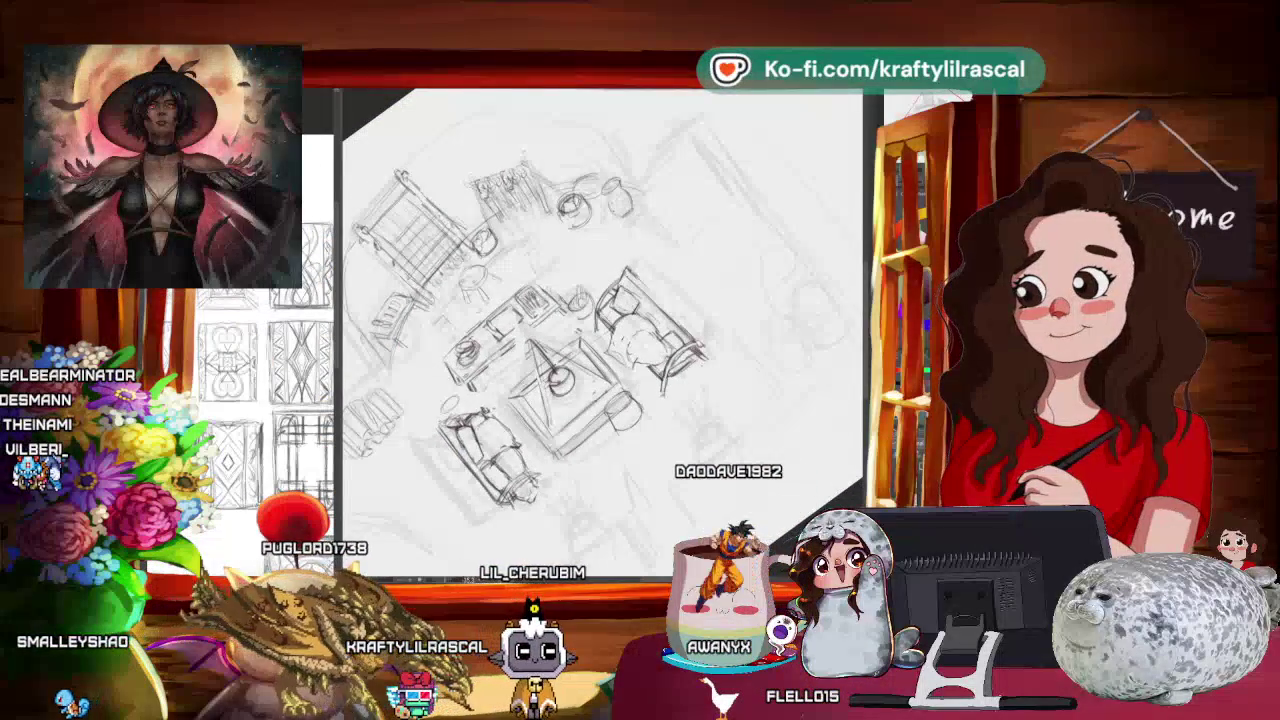
pyautogui.moveTo(600, 330); pyautogui.dragTo(560, 300)
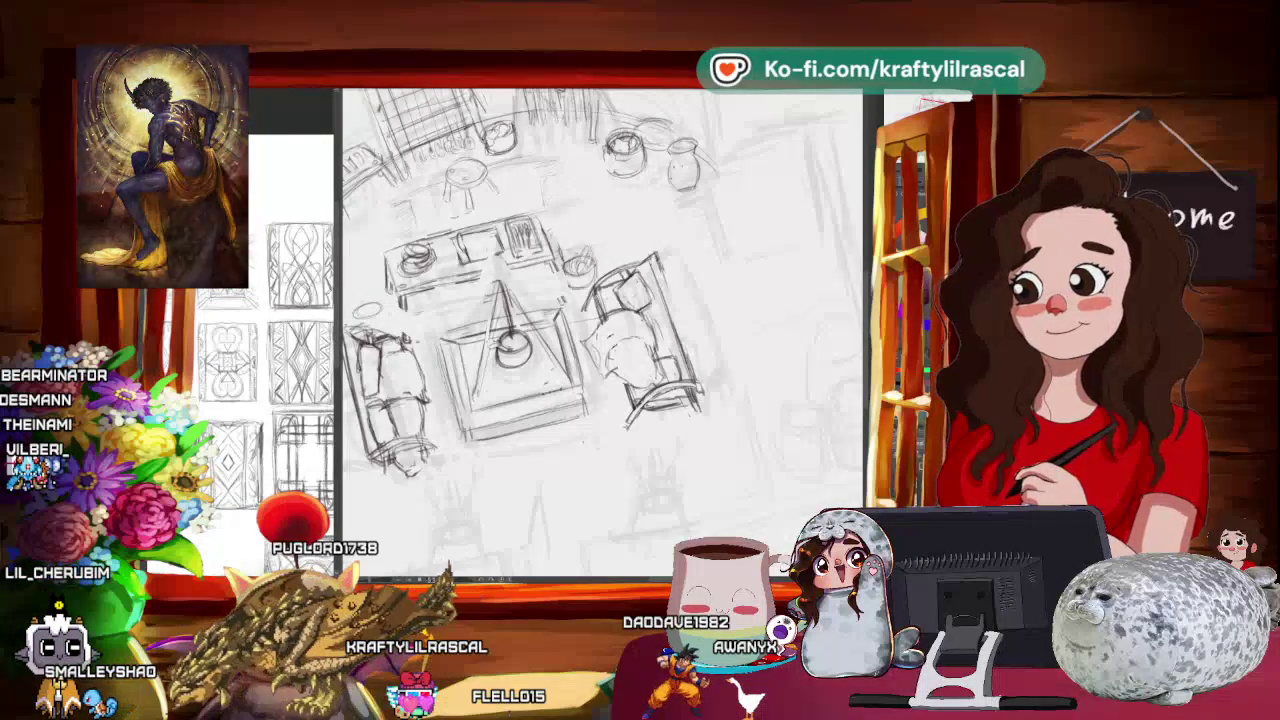
pyautogui.scroll(-2, 585, 449)
# Step: Reset the view upright, rotate clockwise, and hide the sketch layer to compare lines
pyautogui.press('-')
pyautogui.hotkey('ctrl', '0')
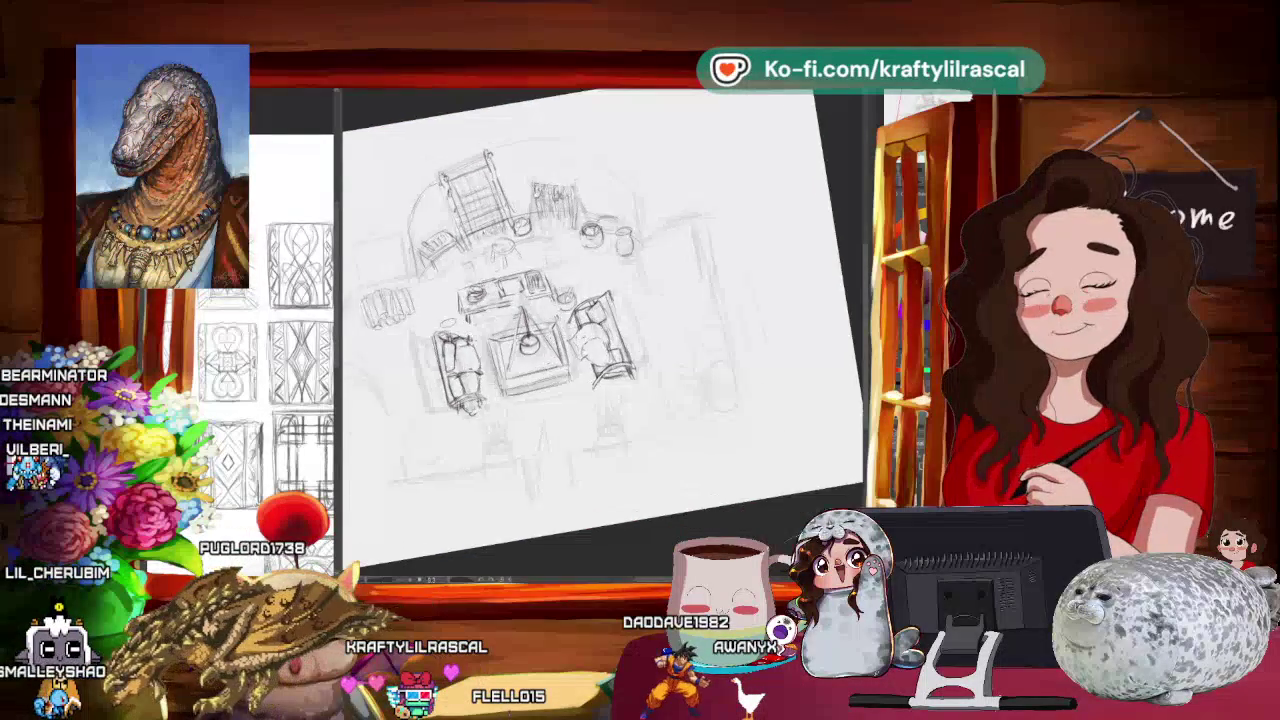
pyautogui.scroll(1, 600, 330)
pyautogui.scroll(1, 600, 330)
pyautogui.scroll(1, 600, 330)
pyautogui.press('^')
pyautogui.press('^')
pyautogui.press('^')
pyautogui.scroll(1, 826, 477)
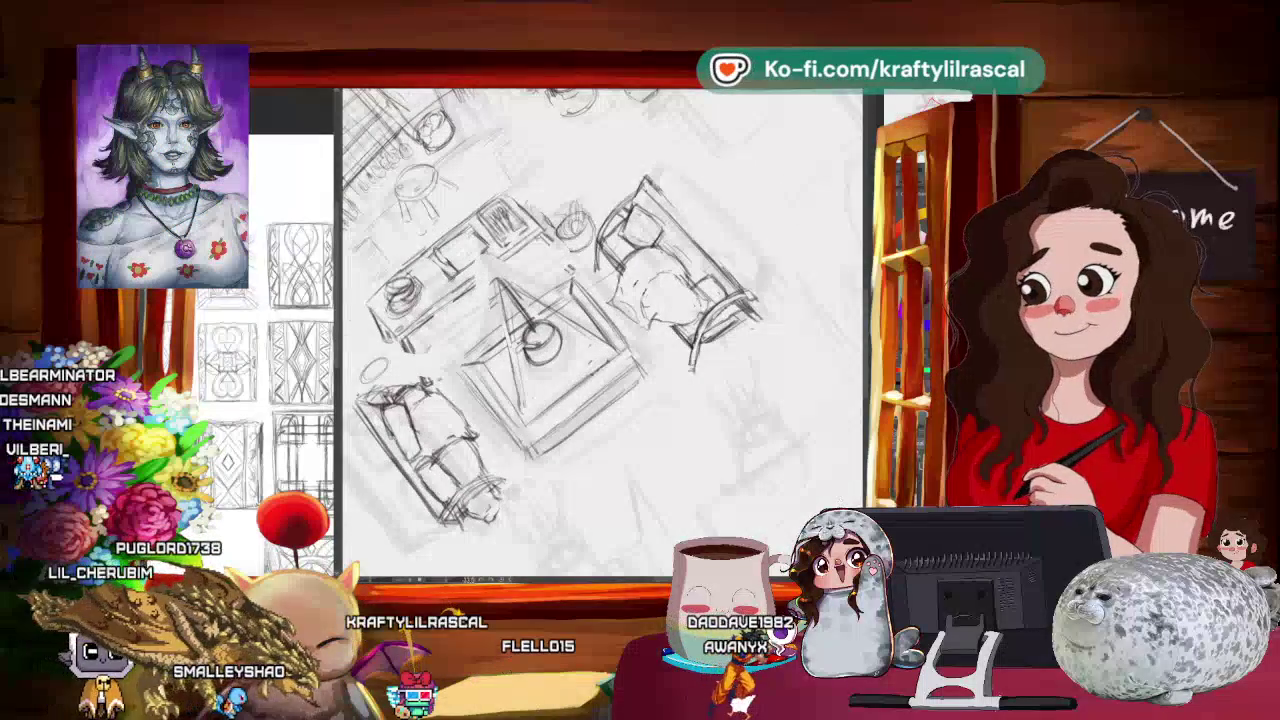
pyautogui.press('h')
pyautogui.press('h')
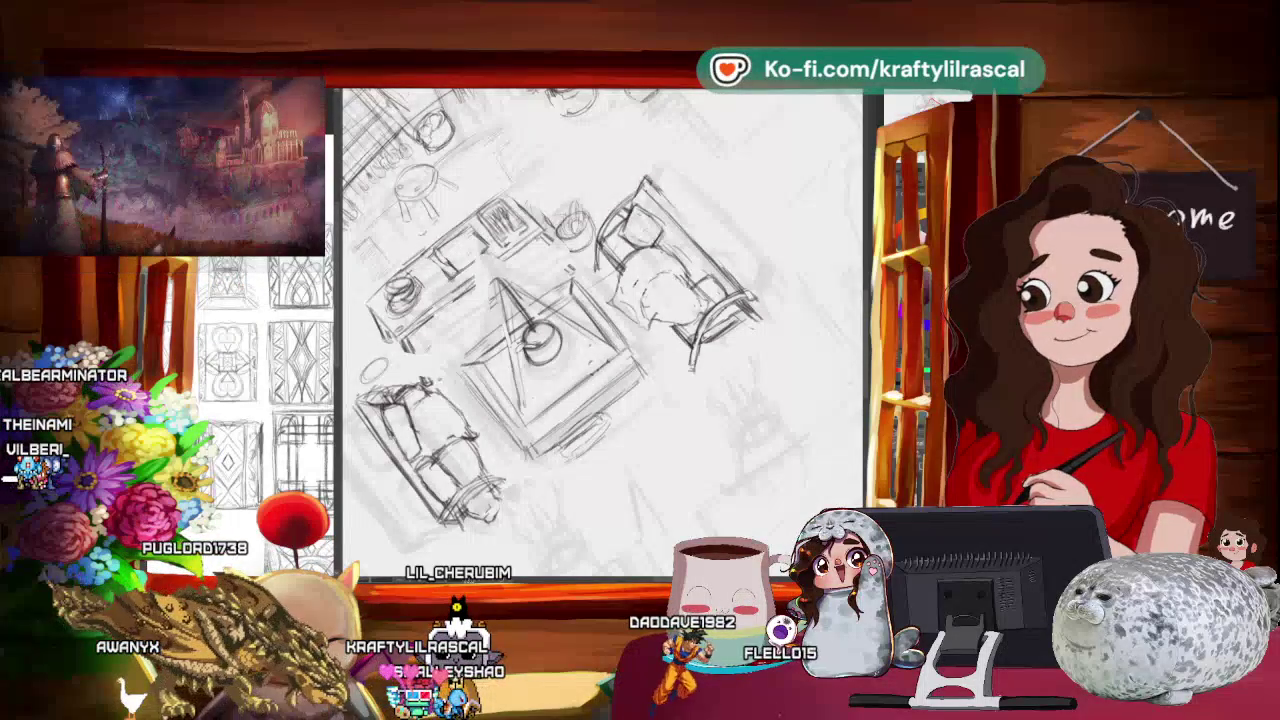
# Step: Turn the canvas so the sofas lie diagonally, then zoom into the rug upright
pyautogui.moveTo(557, 485)
pyautogui.mouseDown()
pyautogui.moveTo(687, 520)
pyautogui.moveTo(636, 533)
pyautogui.moveTo(653, 507)
pyautogui.mouseUp()
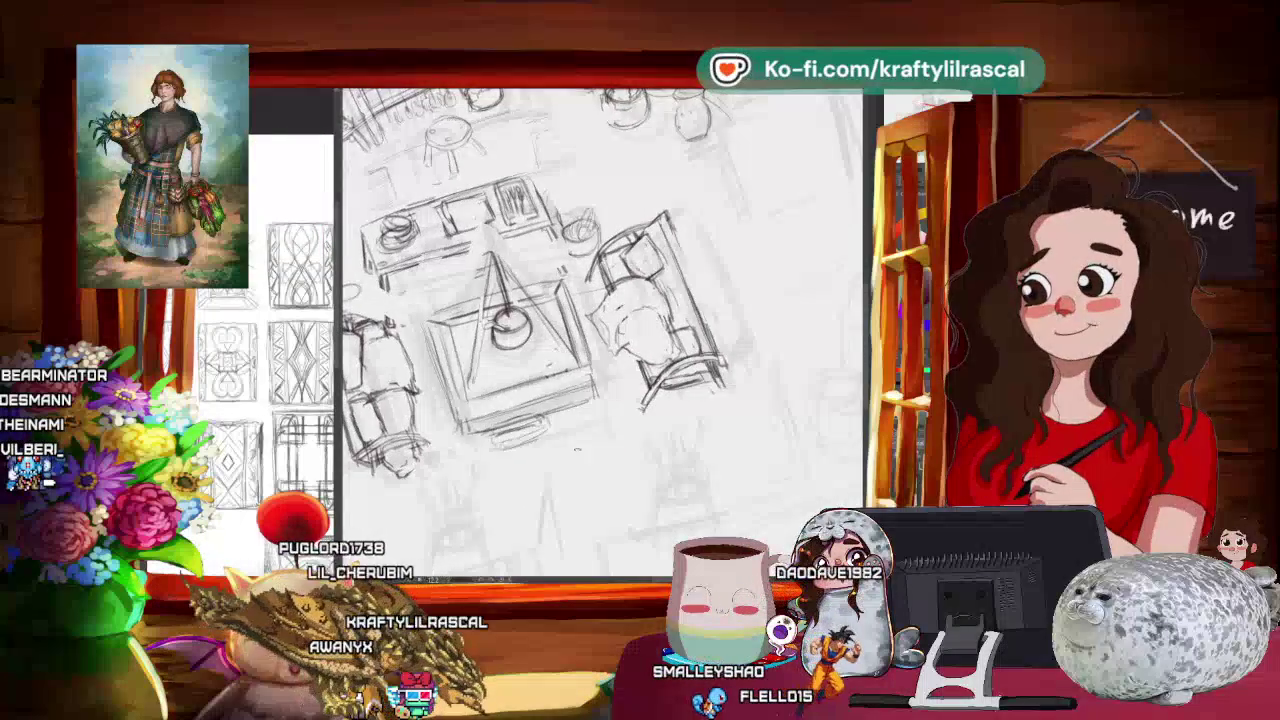
pyautogui.moveTo(653, 507); pyautogui.dragTo(630, 530)
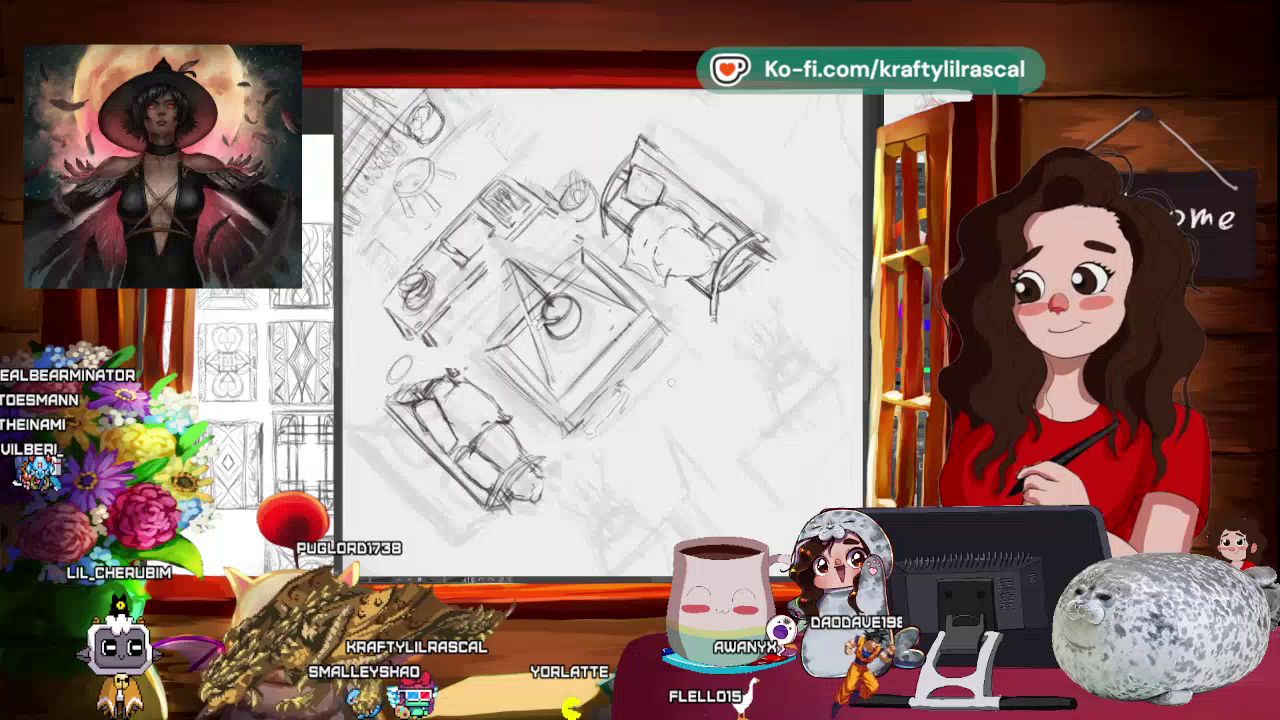
pyautogui.scroll(-5, 665, 385)
pyautogui.moveTo(802, 327); pyautogui.dragTo(642, 468)
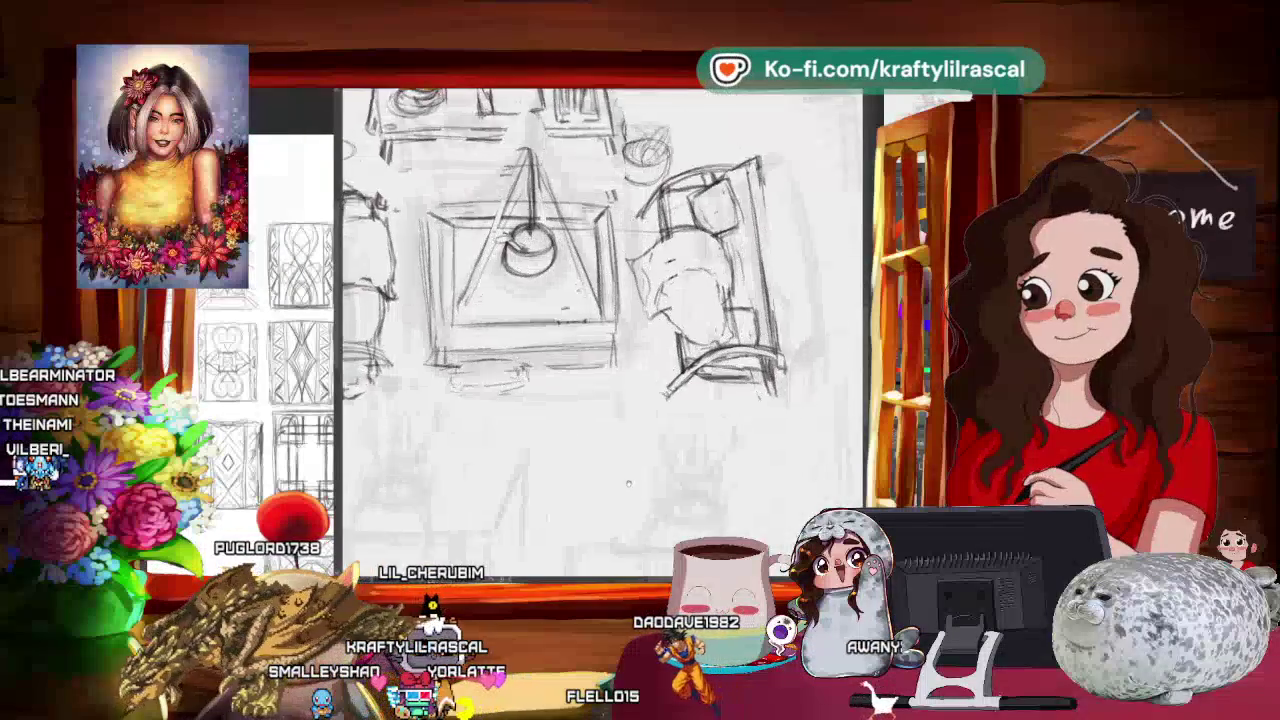
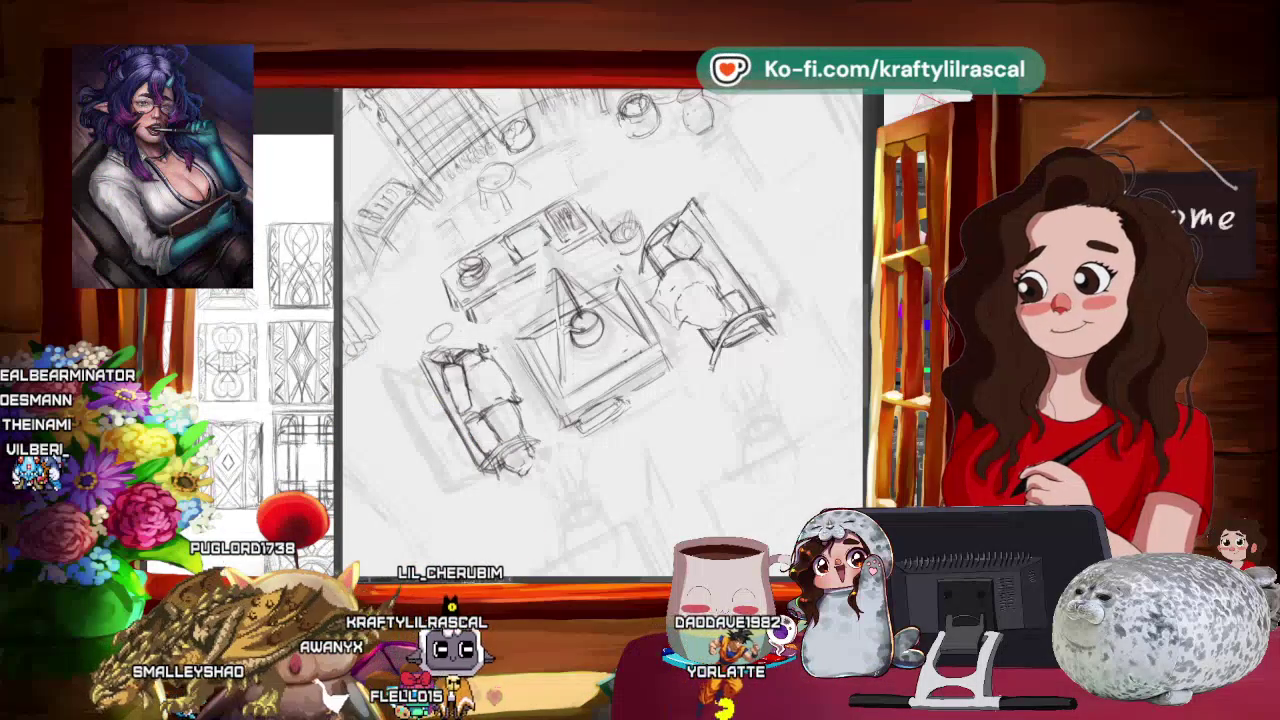
# Step: Rotate and pan the view to look over the sofas, table and lamp close up
pyautogui.scroll(2, 600, 330)
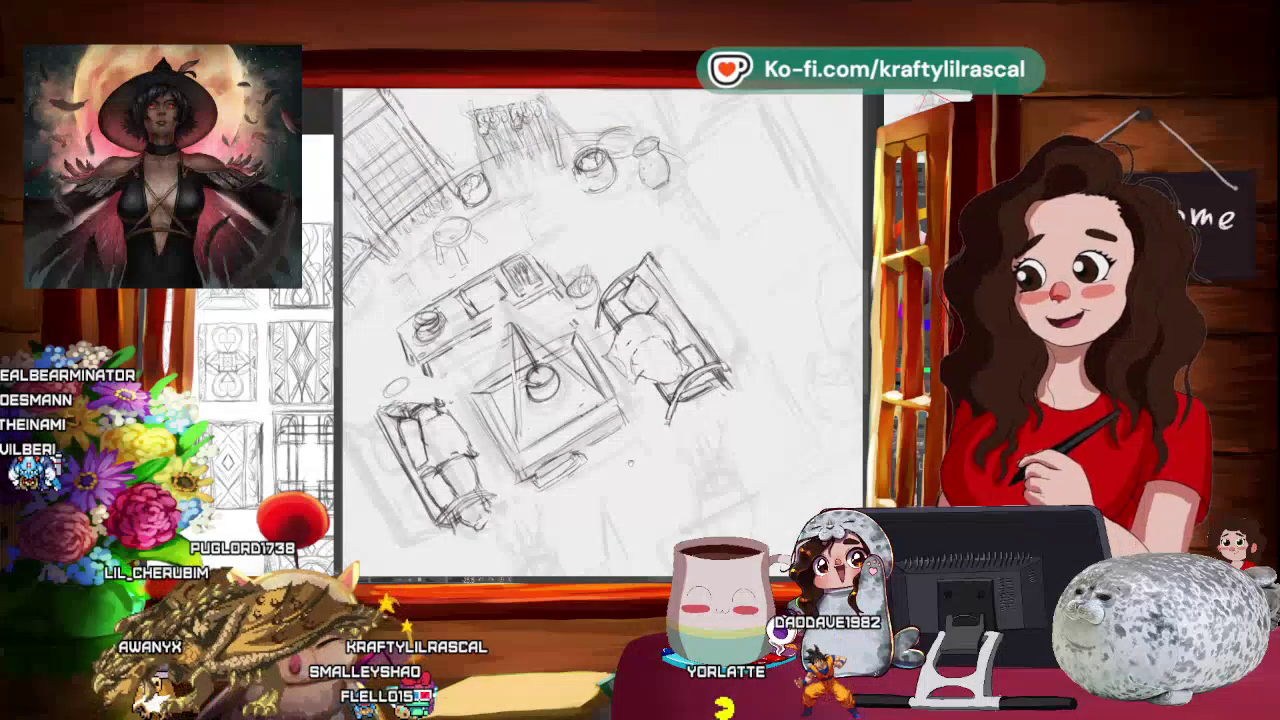
pyautogui.scroll(-2, 638, 472)
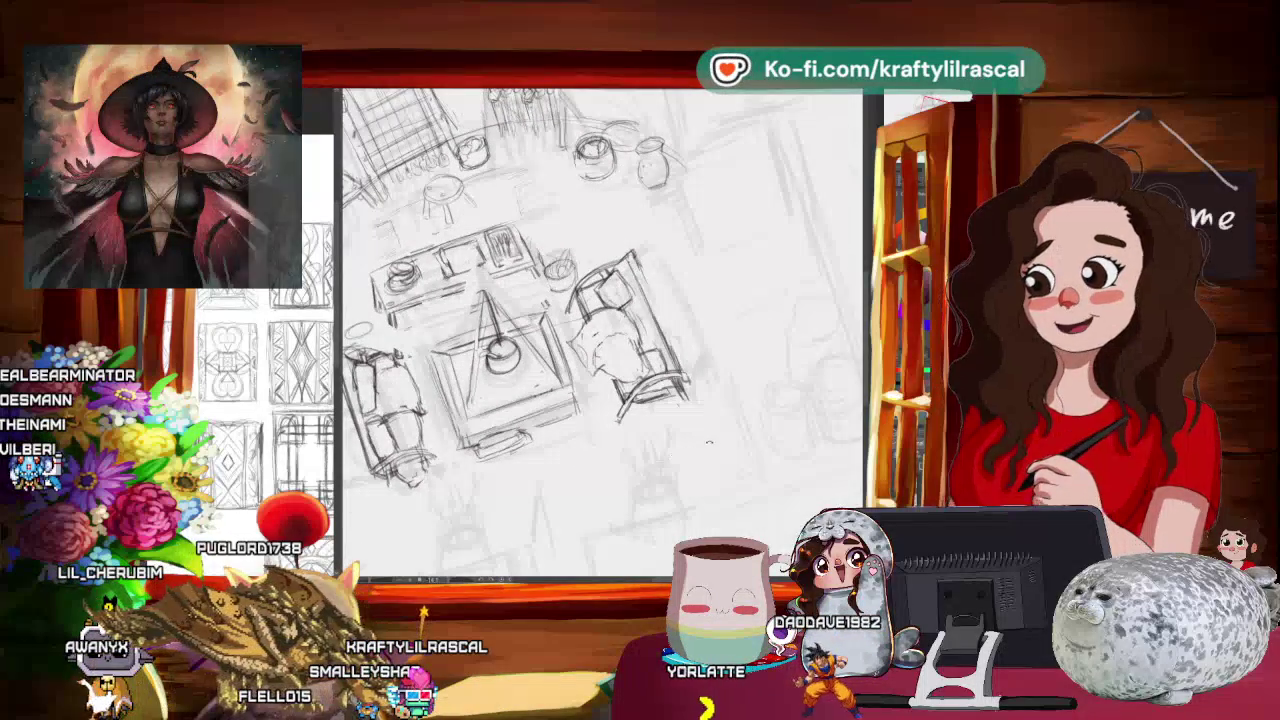
pyautogui.moveTo(709, 441); pyautogui.dragTo(789, 443)
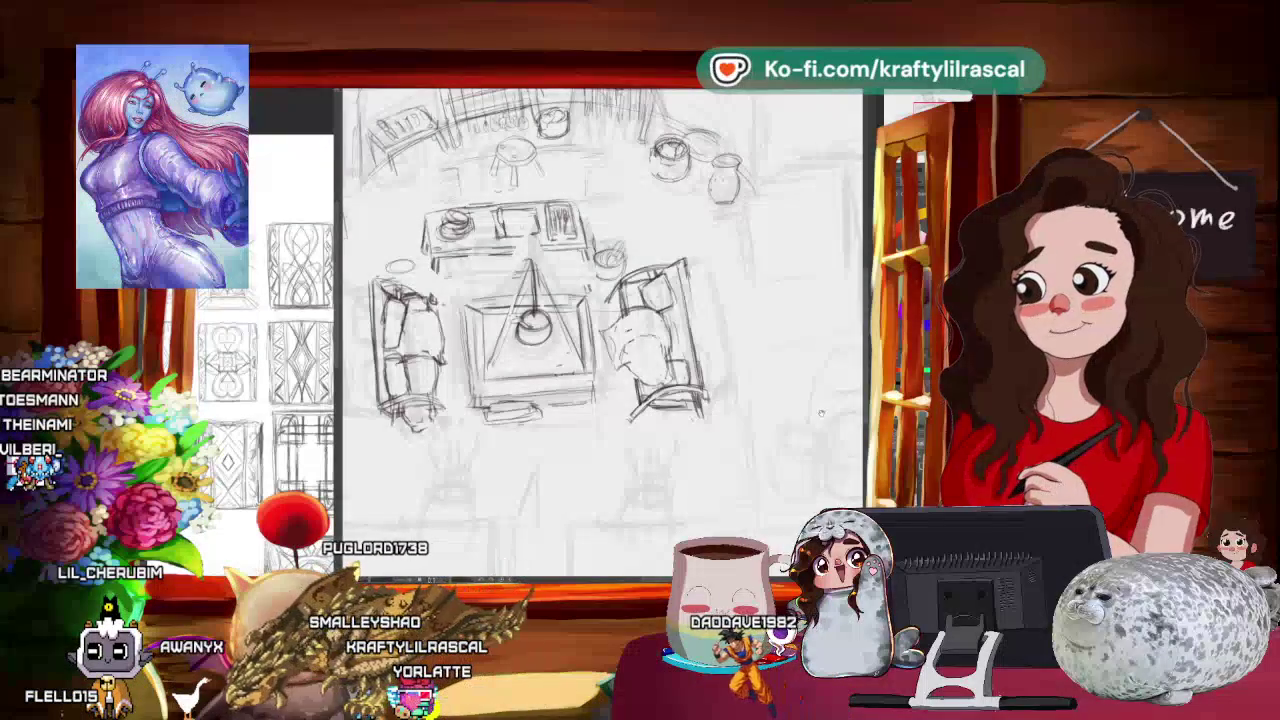
pyautogui.moveTo(820, 412)
pyautogui.mouseDown()
pyautogui.moveTo(717, 523)
pyautogui.moveTo(760, 440)
pyautogui.mouseUp()
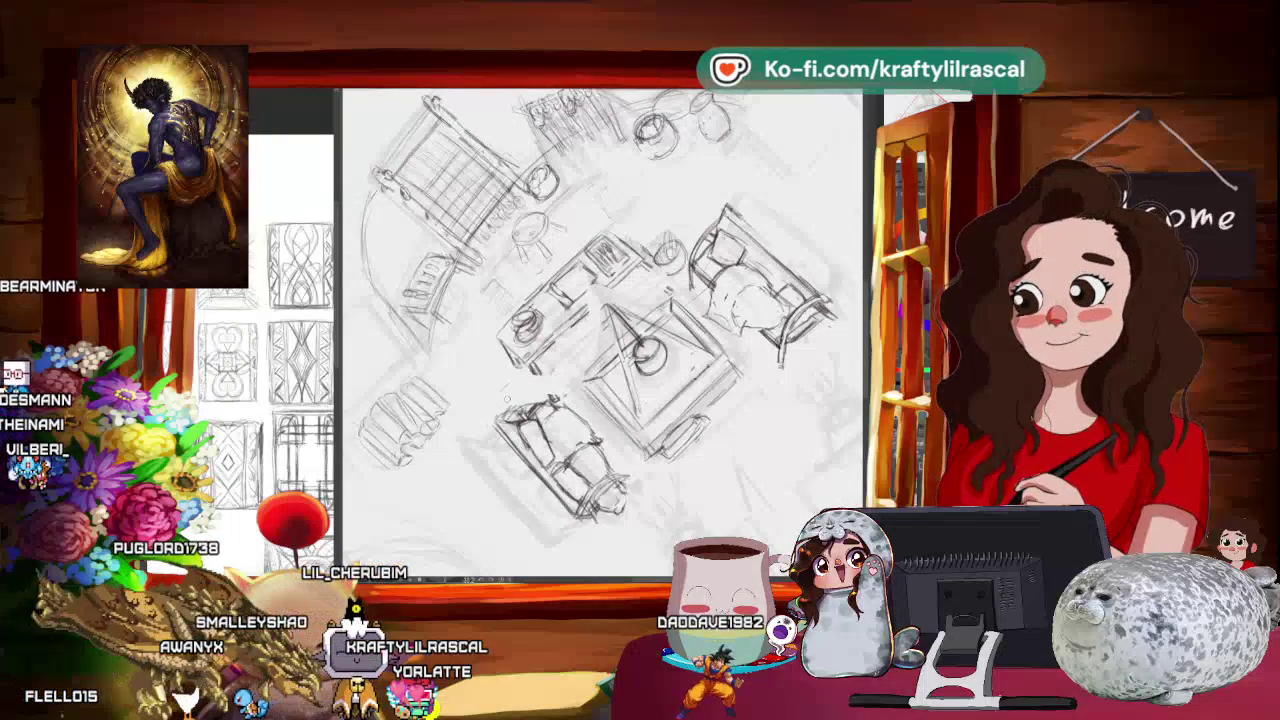
pyautogui.moveTo(499, 404); pyautogui.dragTo(731, 414)
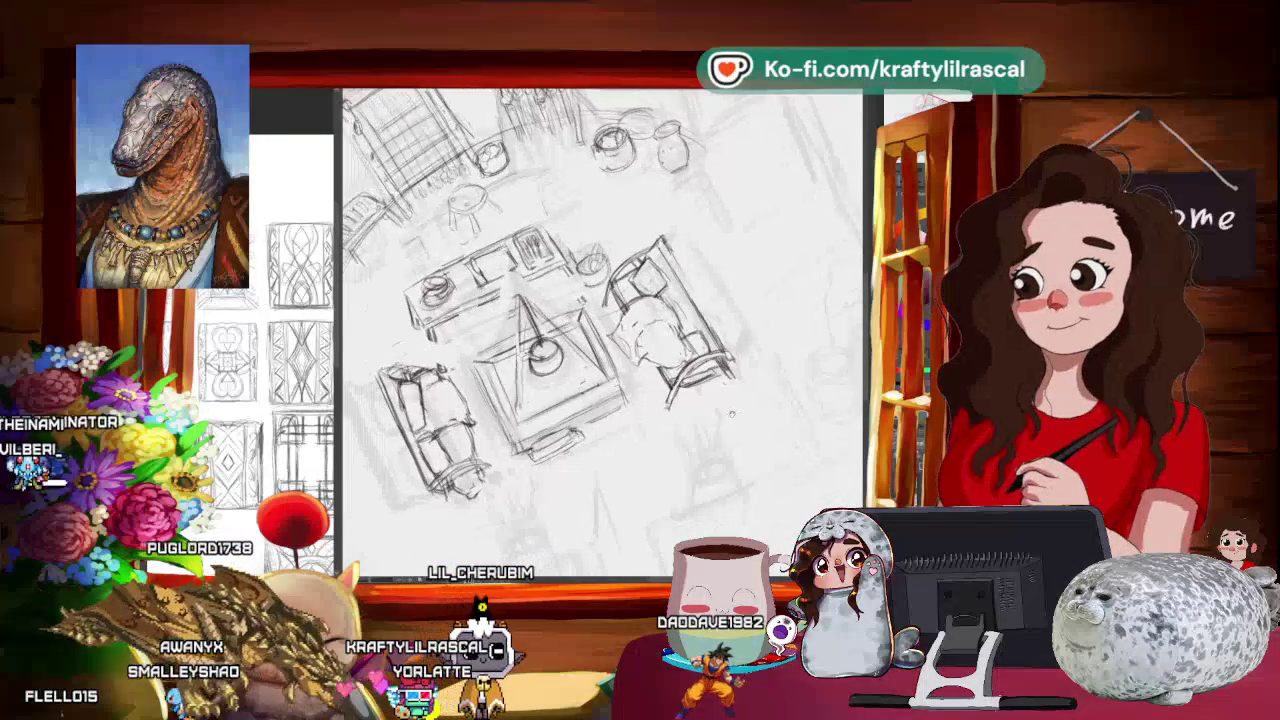
pyautogui.moveTo(731, 414)
pyautogui.mouseDown()
pyautogui.moveTo(835, 381)
pyautogui.moveTo(613, 458)
pyautogui.mouseUp()
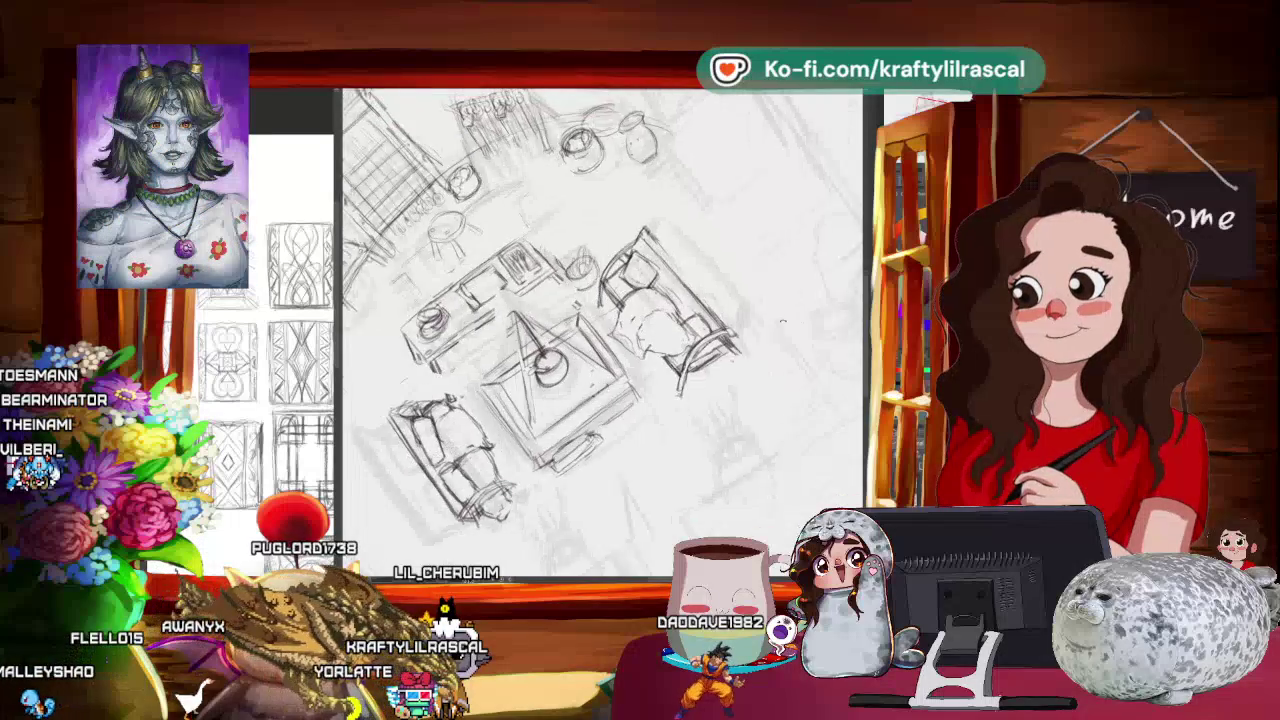
# Step: Zoom out until the whole tilted page fits the window
pyautogui.scroll(3, 613, 458)
pyautogui.scroll(2, 613, 458)
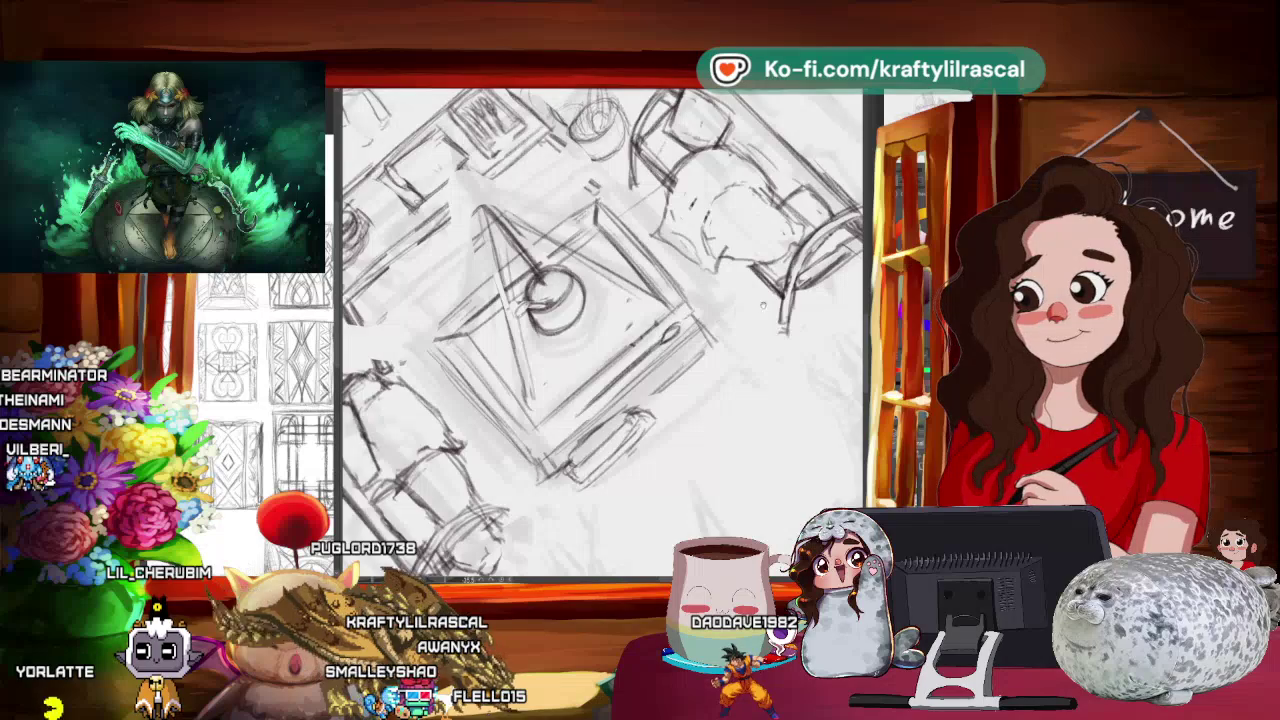
pyautogui.scroll(-2, 600, 330)
pyautogui.scroll(-2, 600, 330)
pyautogui.scroll(-3, 600, 330)
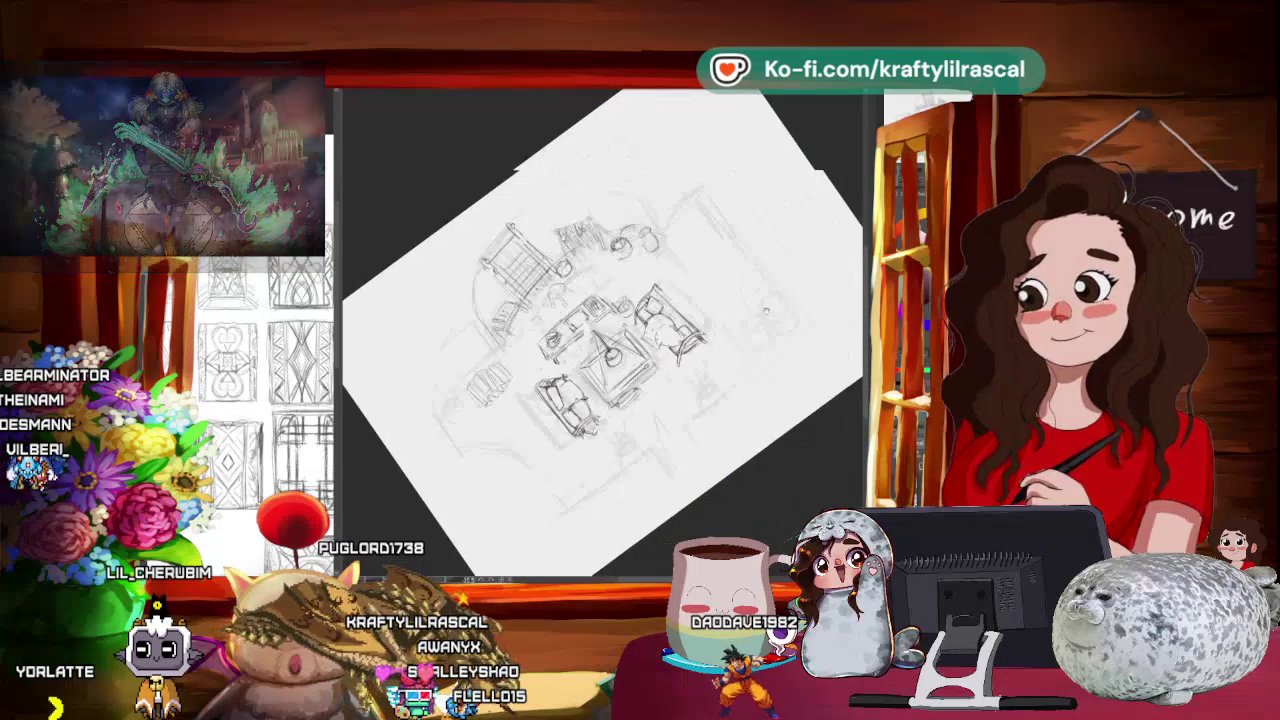
# Step: Rotate the page upright and zoom in on the sofas, central table and loom
pyautogui.moveTo(742, 323); pyautogui.dragTo(705, 424)
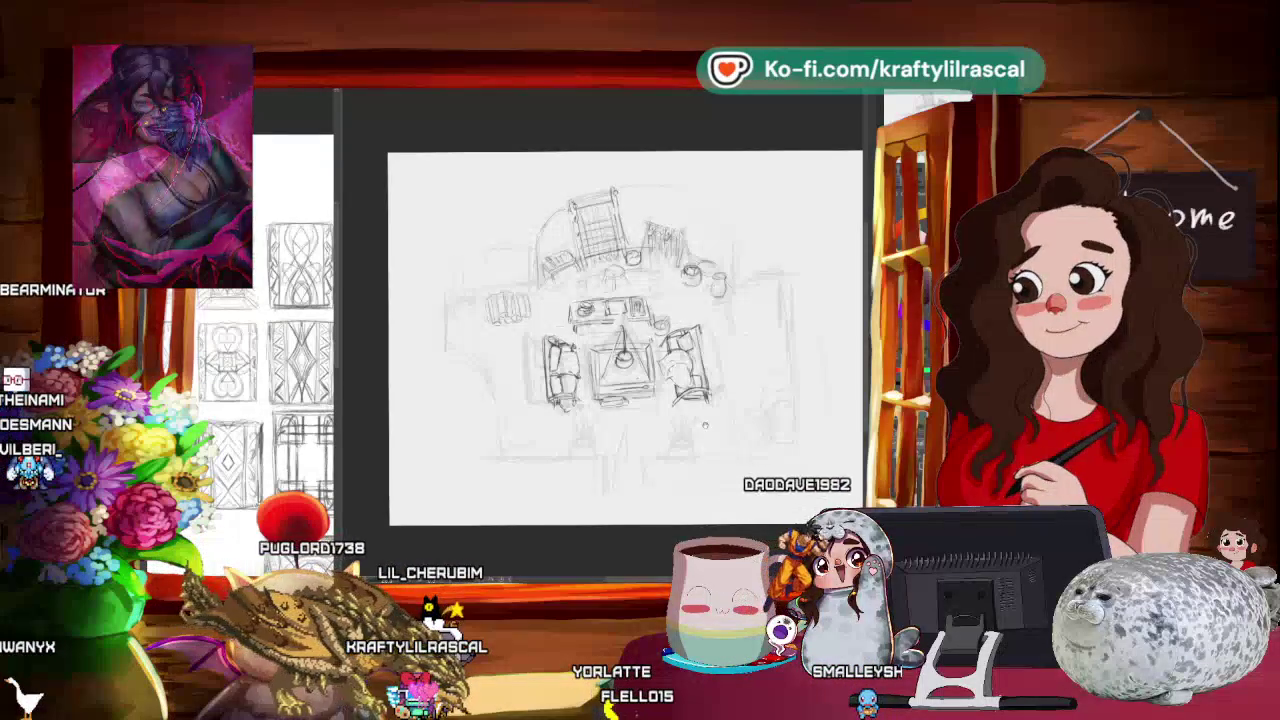
pyautogui.scroll(2, 600, 330)
pyautogui.scroll(2, 600, 330)
pyautogui.scroll(2, 600, 330)
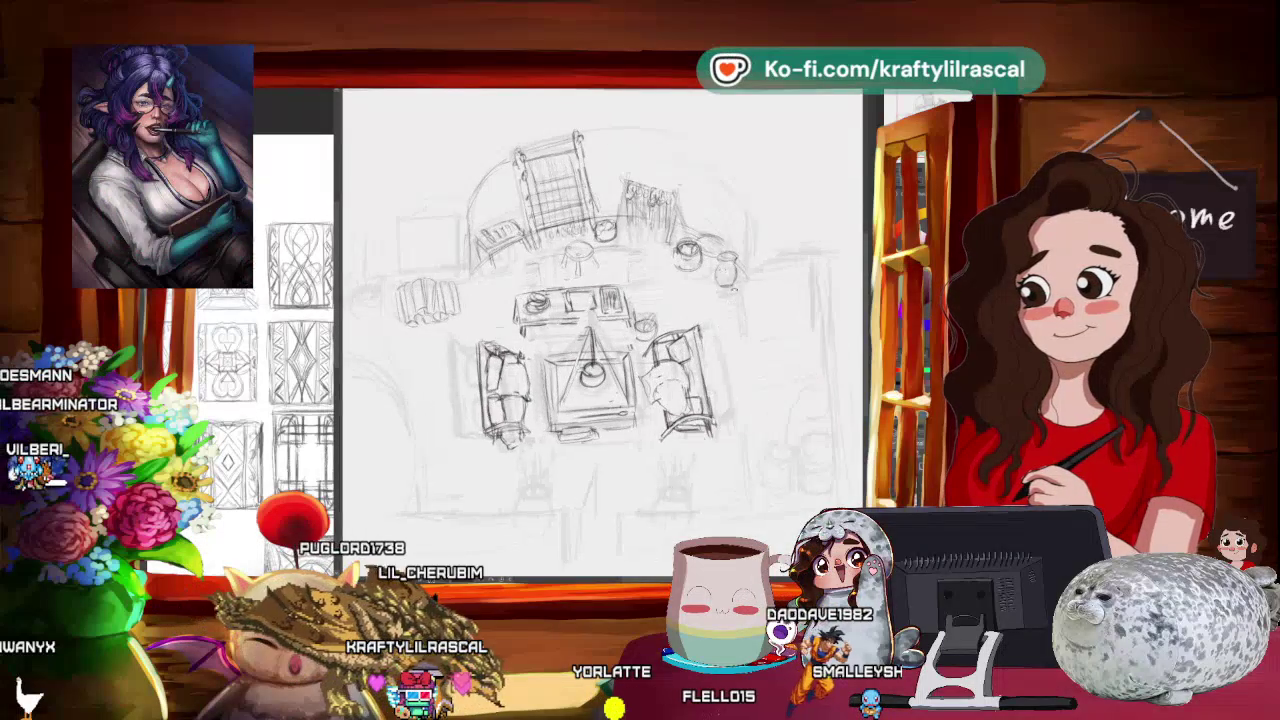
pyautogui.moveTo(600, 330); pyautogui.dragTo(660, 300)
pyautogui.moveTo(600, 330)
pyautogui.mouseDown()
pyautogui.moveTo(640, 300)
pyautogui.moveTo(620, 320)
pyautogui.moveTo(660, 310)
pyautogui.moveTo(620, 320)
pyautogui.mouseUp()
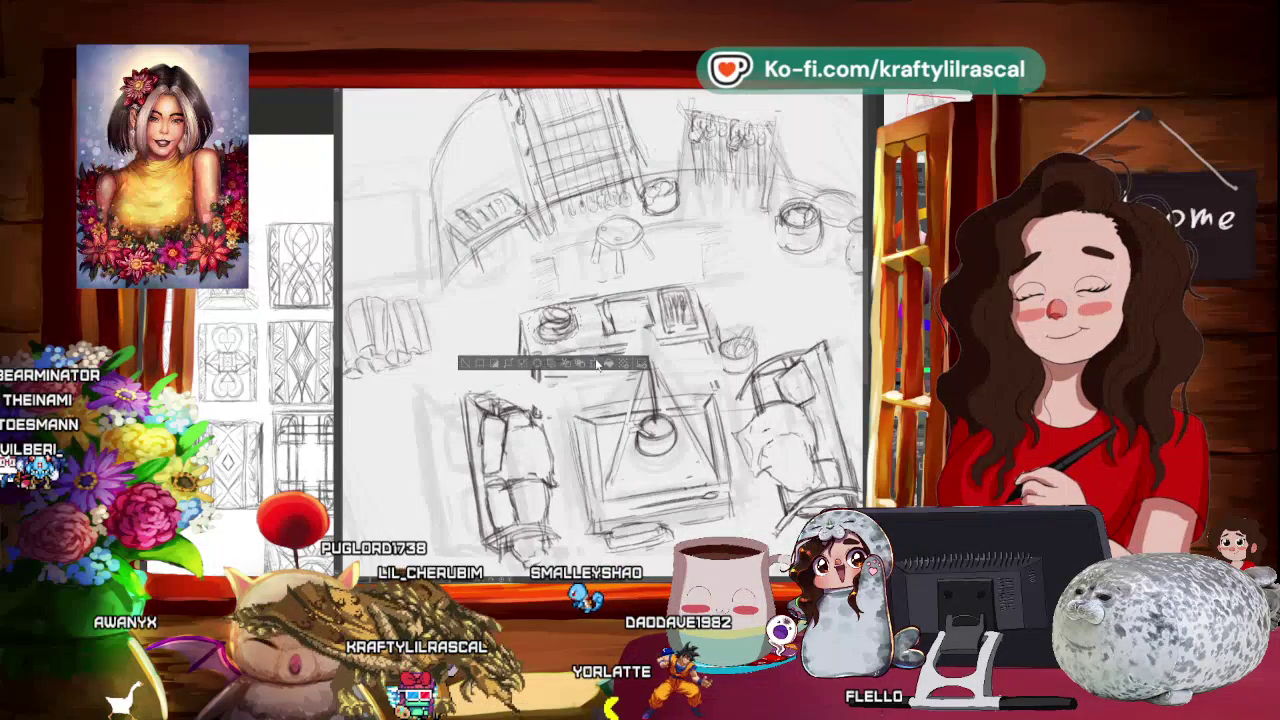
# Step: Transform the selected sketch area, commit it, and fit the whole page in view
pyautogui.hotkey('ctrl', 't')
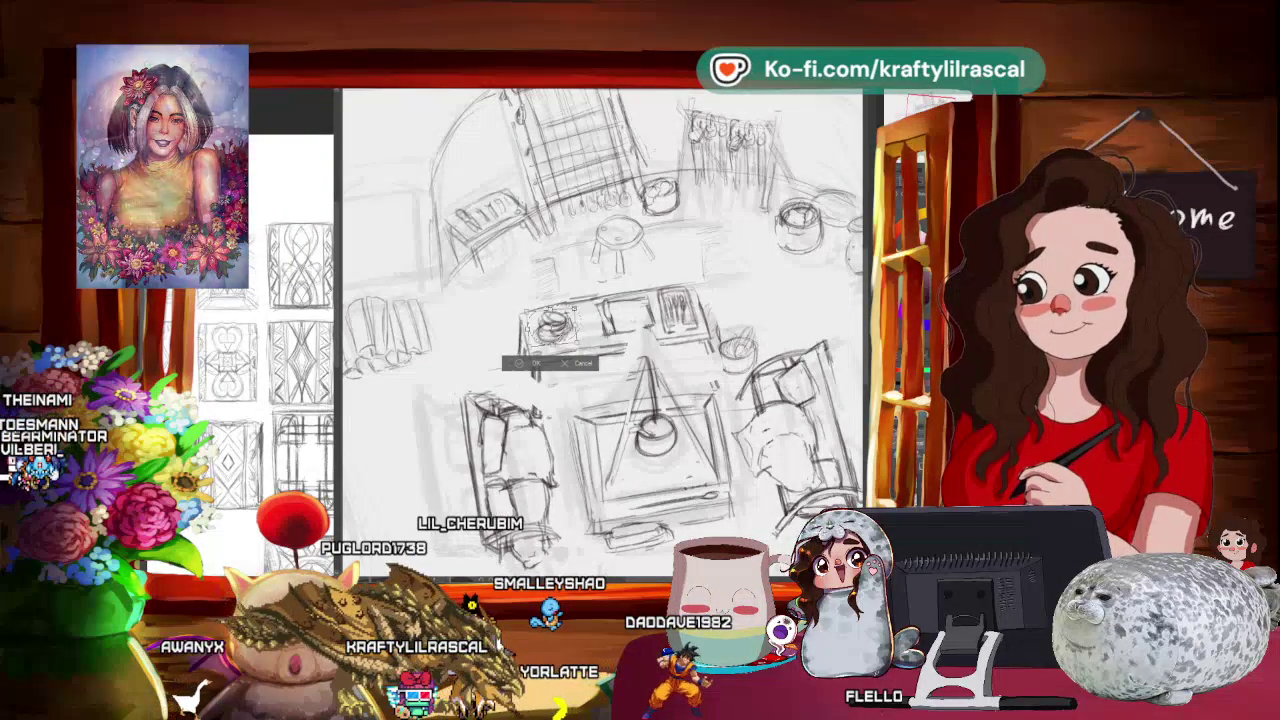
pyautogui.press('Return')
pyautogui.hotkey('ctrl', '0')
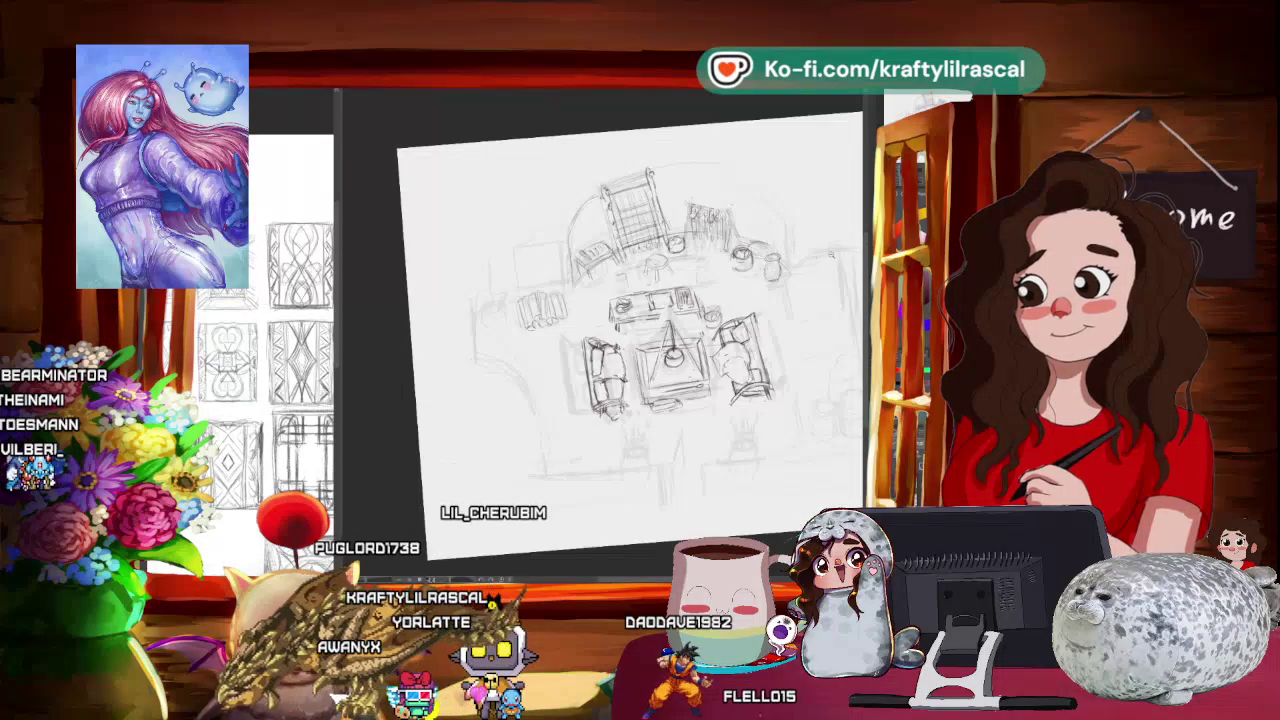
# Step: Zoom back in on the central seating and tilt the view about 15° counterclockwise
pyautogui.scroll(2, 620, 320)
pyautogui.scroll(1, 620, 320)
pyautogui.scroll(1, 620, 320)
pyautogui.scroll(1, 620, 320)
pyautogui.press('-')
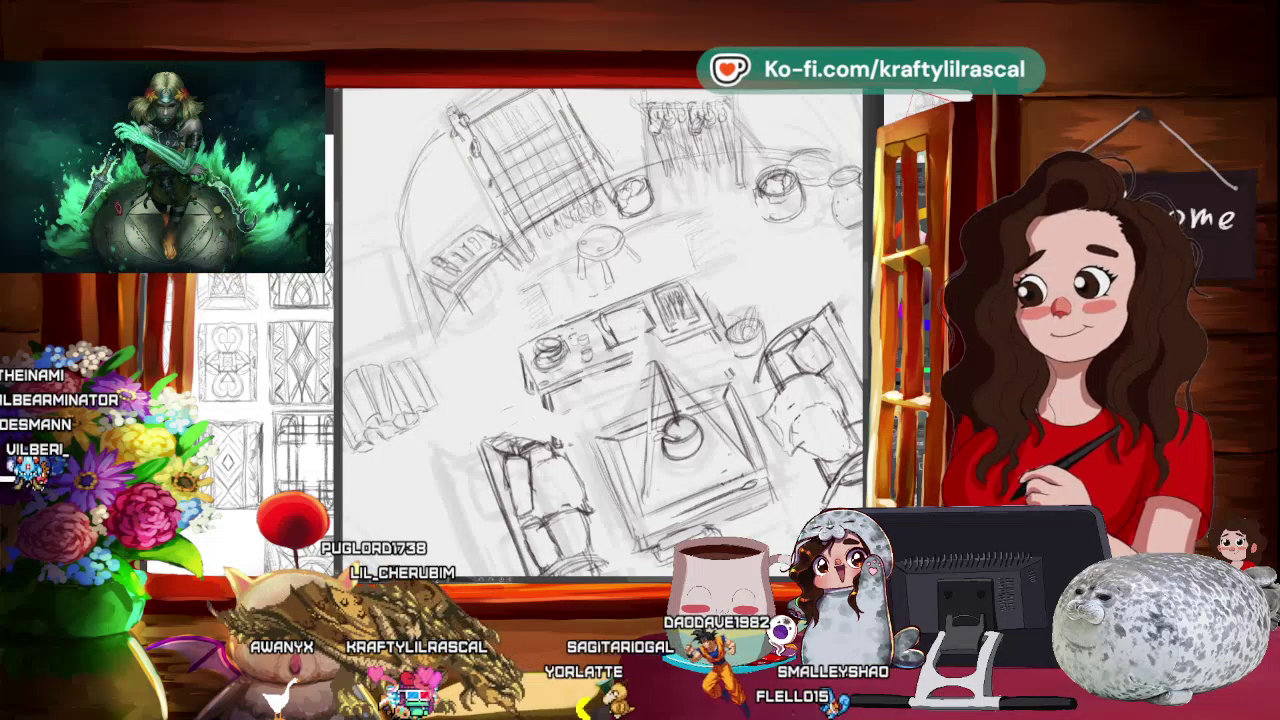
# Step: Zoom in and out to review the whole room sketch
pyautogui.scroll(-5, 600, 330)
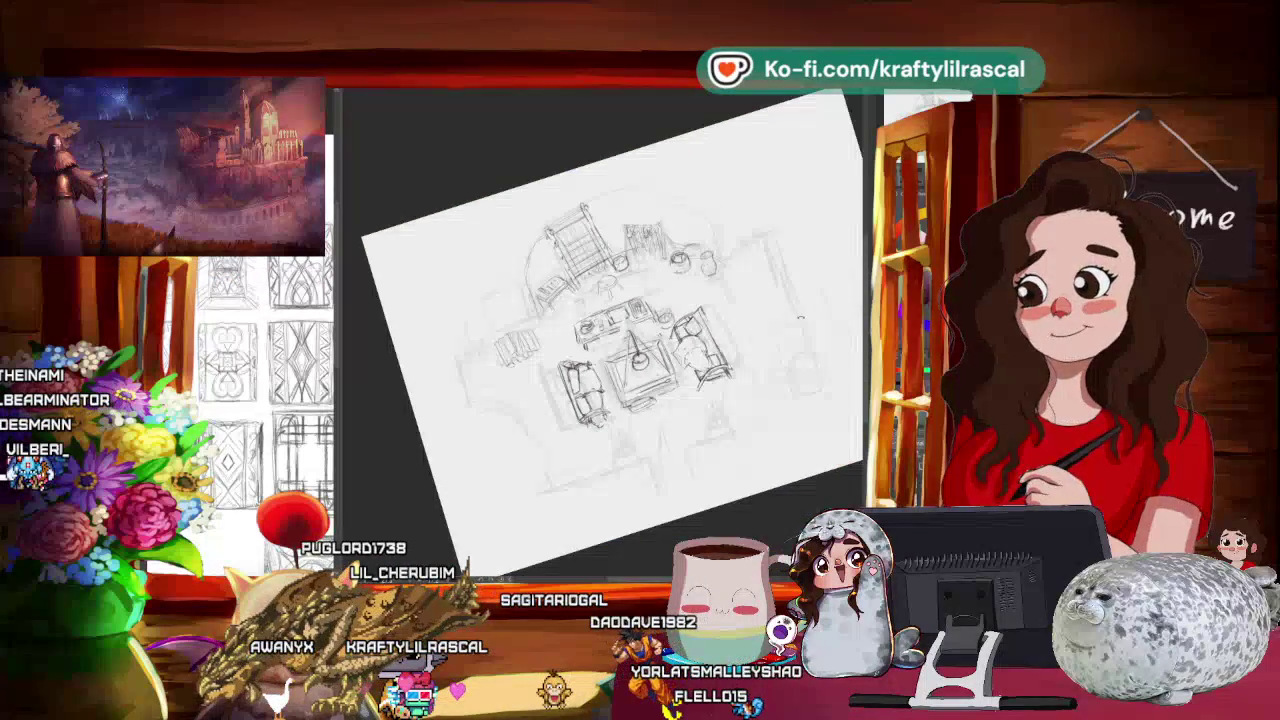
pyautogui.scroll(3, 800, 322)
pyautogui.scroll(-3, 700, 380)
pyautogui.scroll(3, 670, 413)
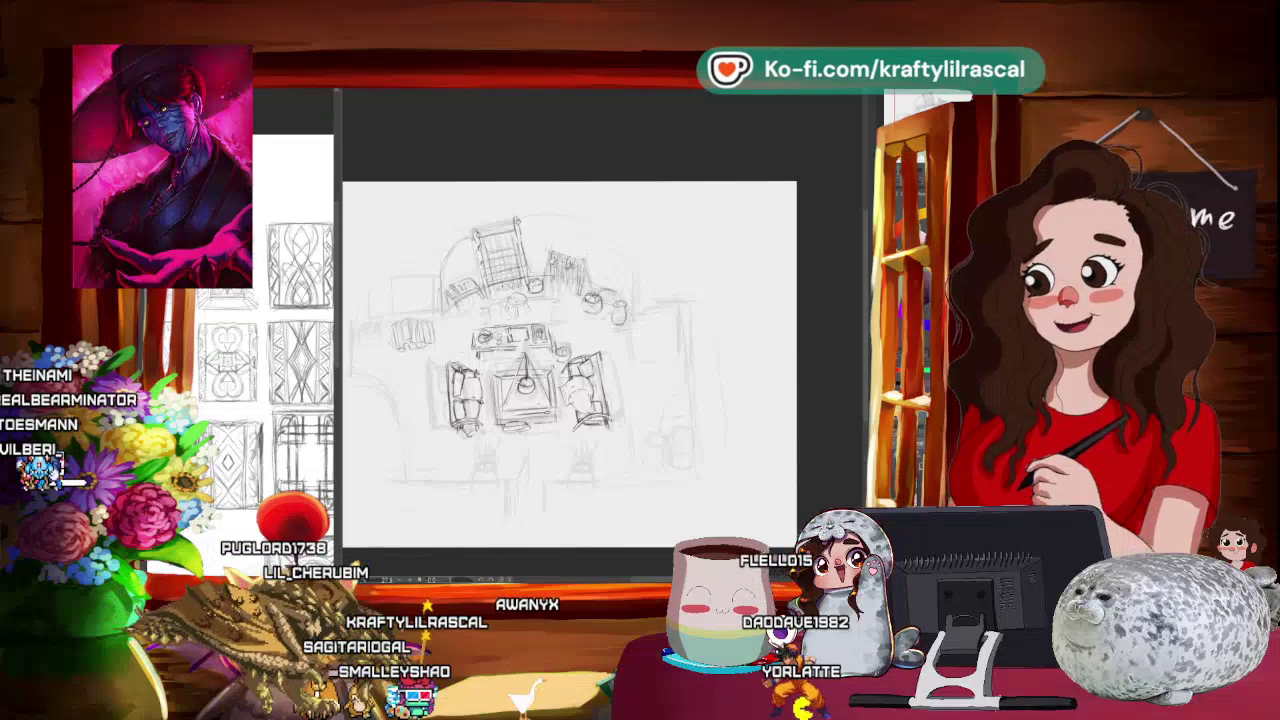
pyautogui.scroll(1, 580, 360)
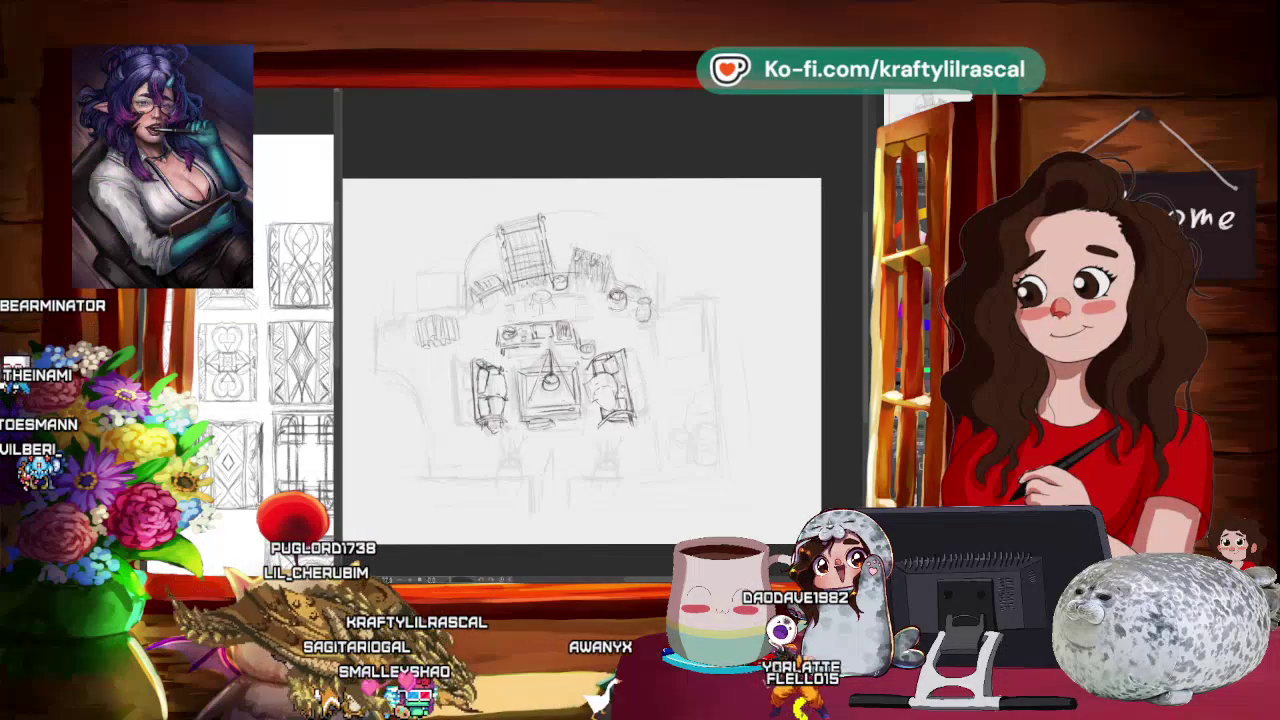
pyautogui.scroll(1, 575, 375)
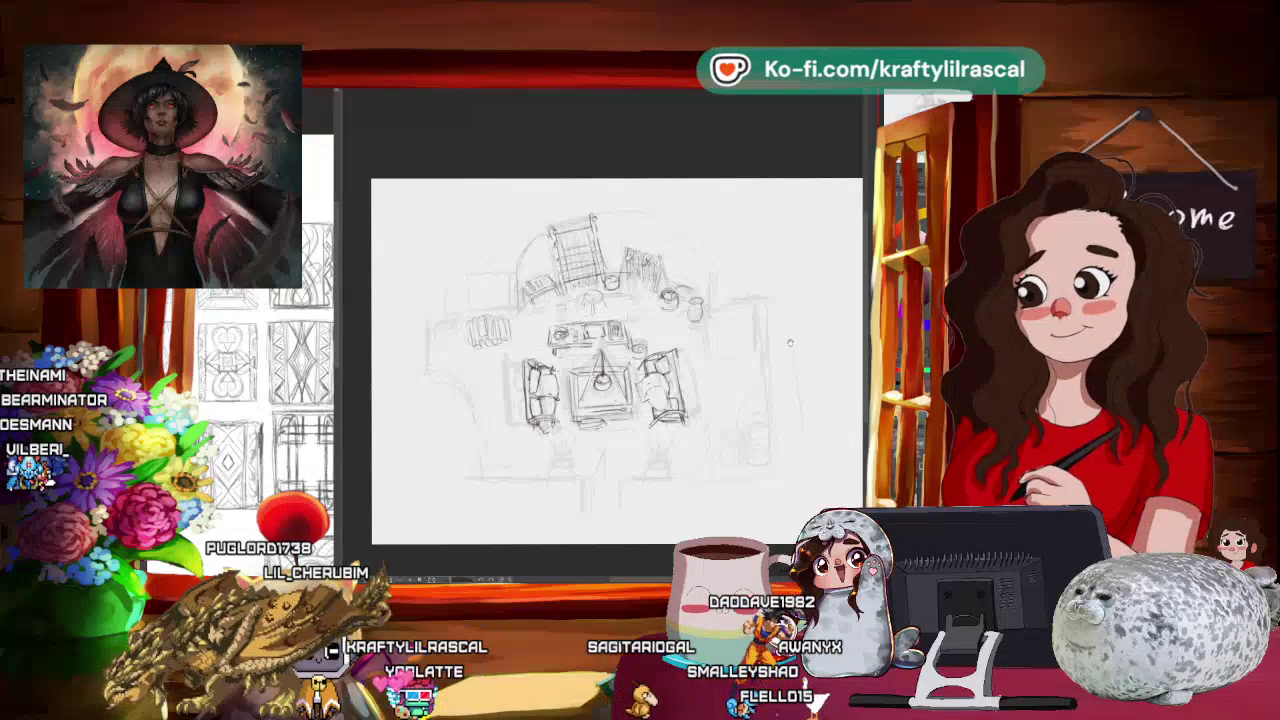
# Step: Turn the view back upright, then bring the FZD interior-reference gallery to the front
pyautogui.moveTo(630, 494)
pyautogui.mouseDown()
pyautogui.moveTo(757, 471)
pyautogui.moveTo(697, 489)
pyautogui.mouseUp()
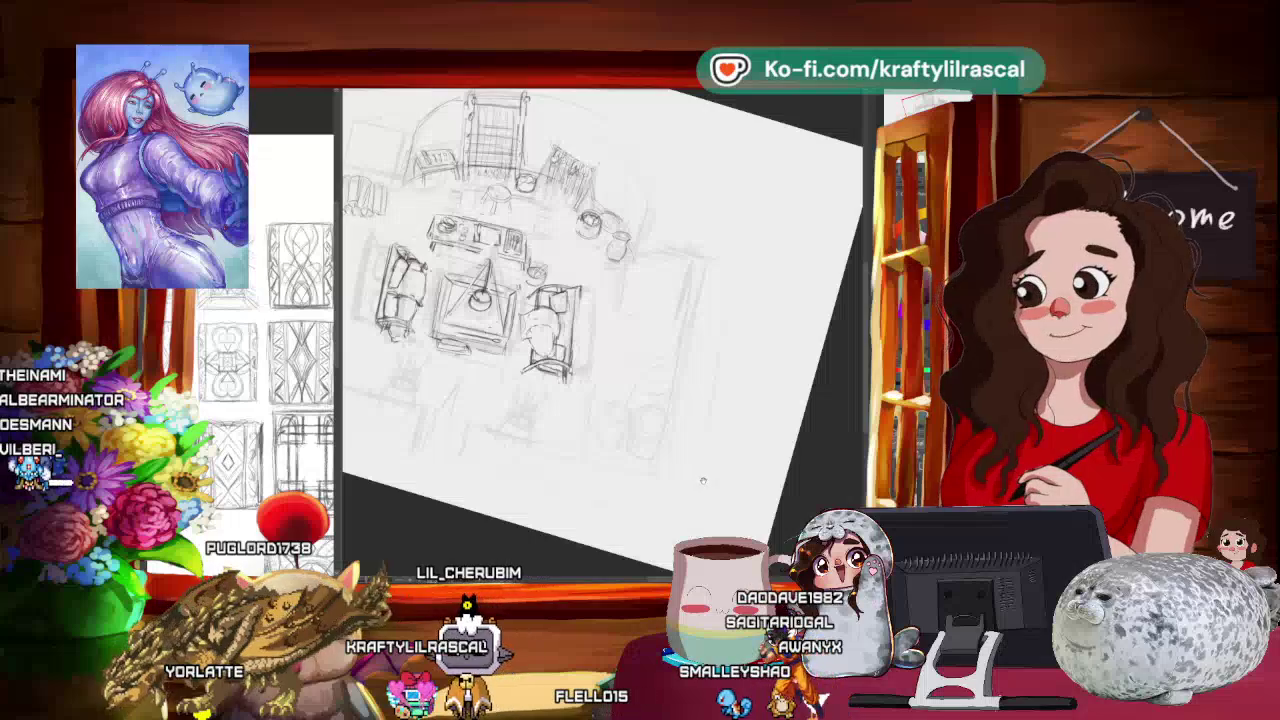
pyautogui.moveTo(774, 452)
pyautogui.mouseDown()
pyautogui.moveTo(633, 529)
pyautogui.moveTo(758, 492)
pyautogui.mouseUp()
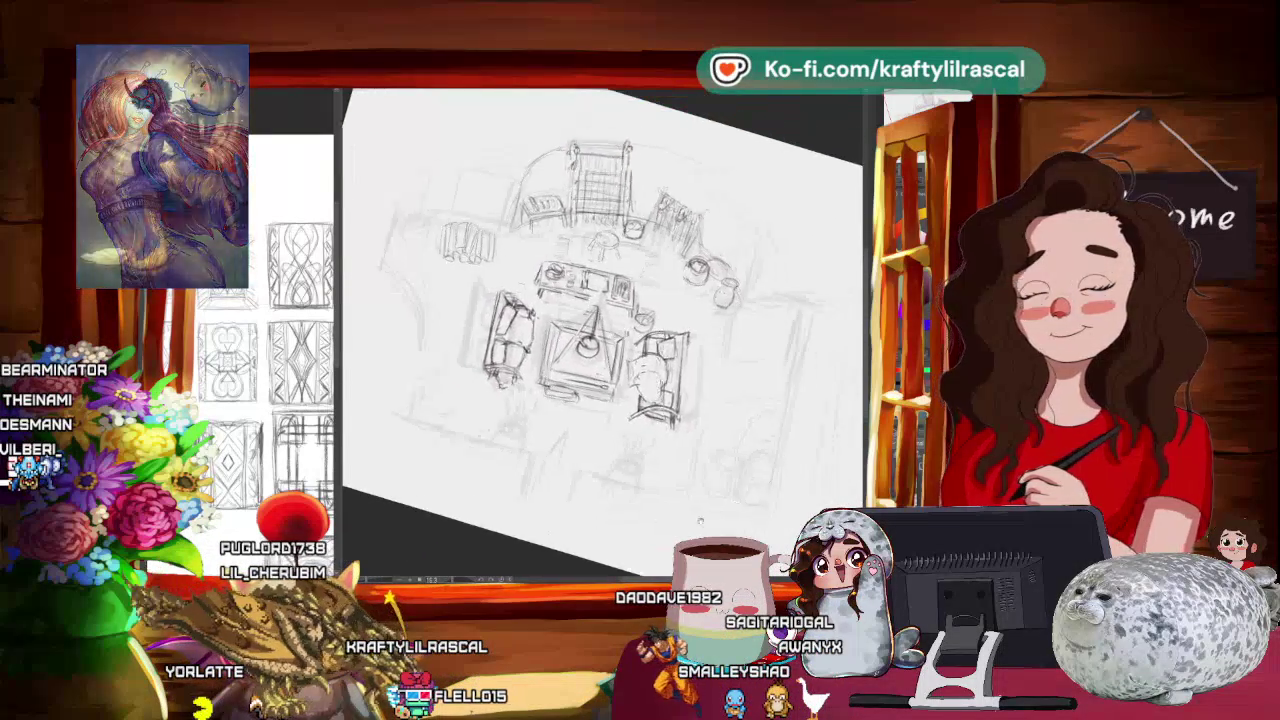
pyautogui.moveTo(785, 426); pyautogui.dragTo(841, 458)
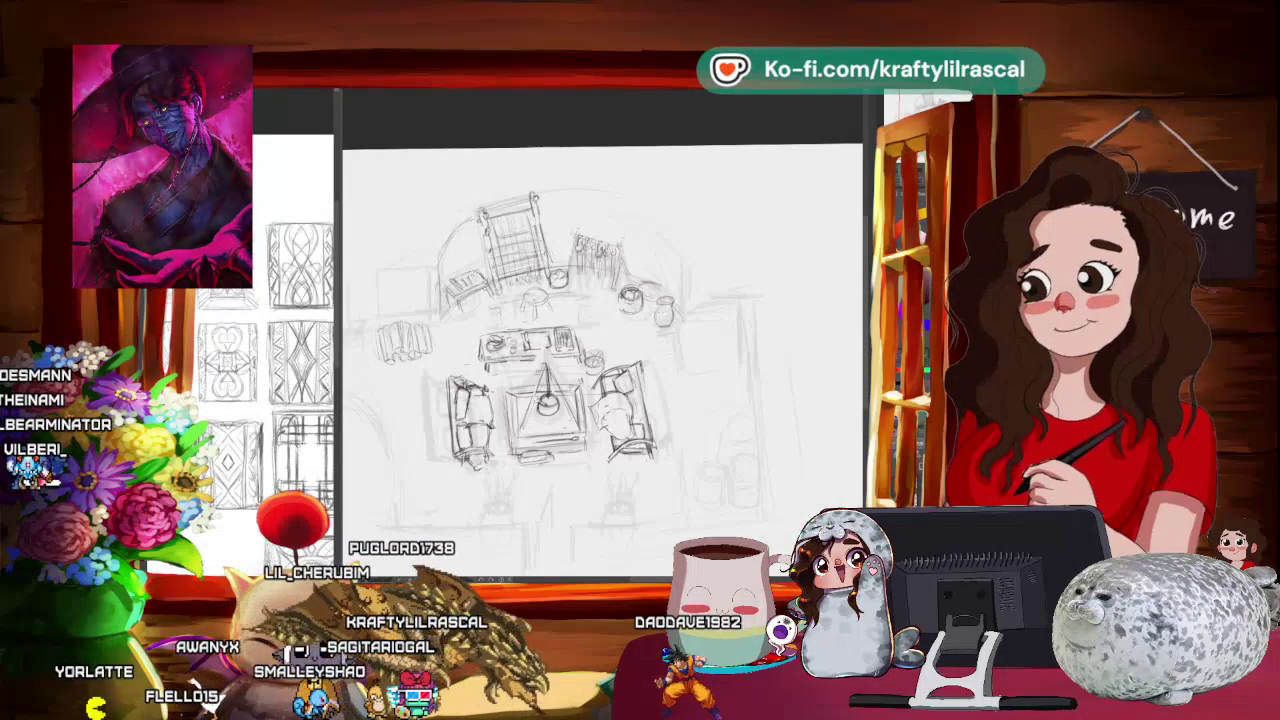
pyautogui.hotkey('alt', 'Tab')
pyautogui.hotkey('alt', 'Tab')
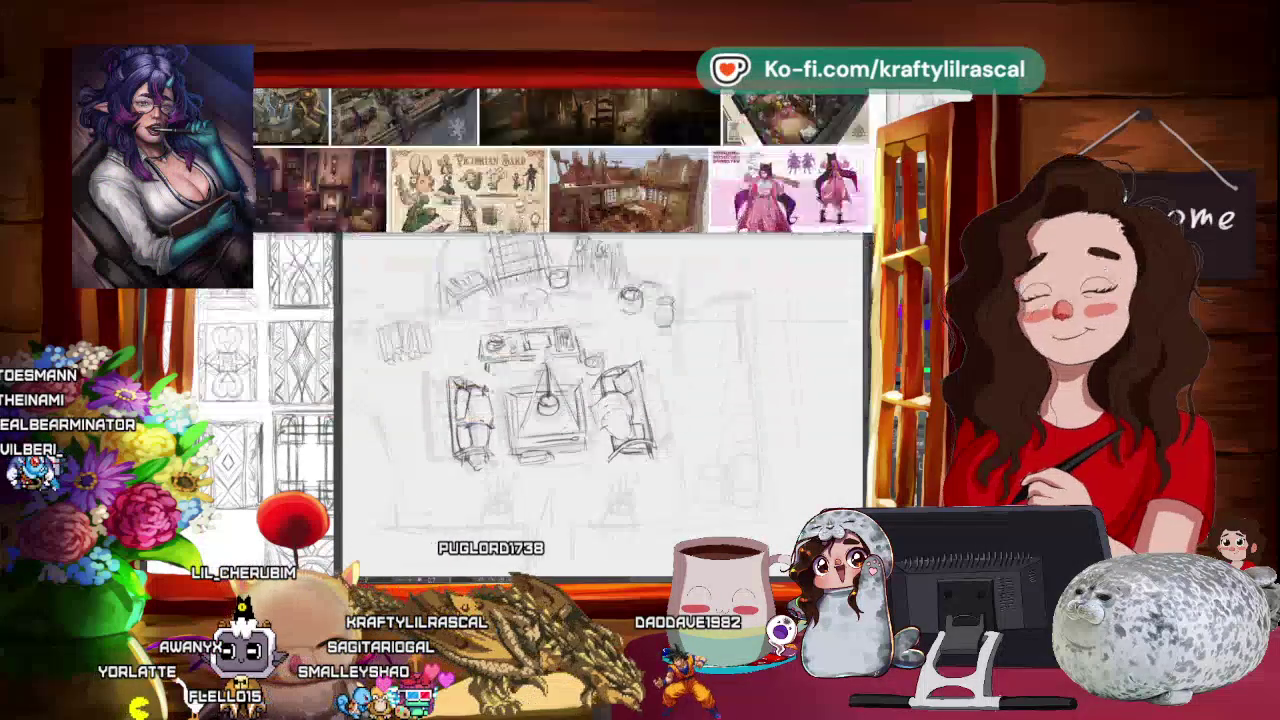
pyautogui.hotkey('alt', 'Tab')
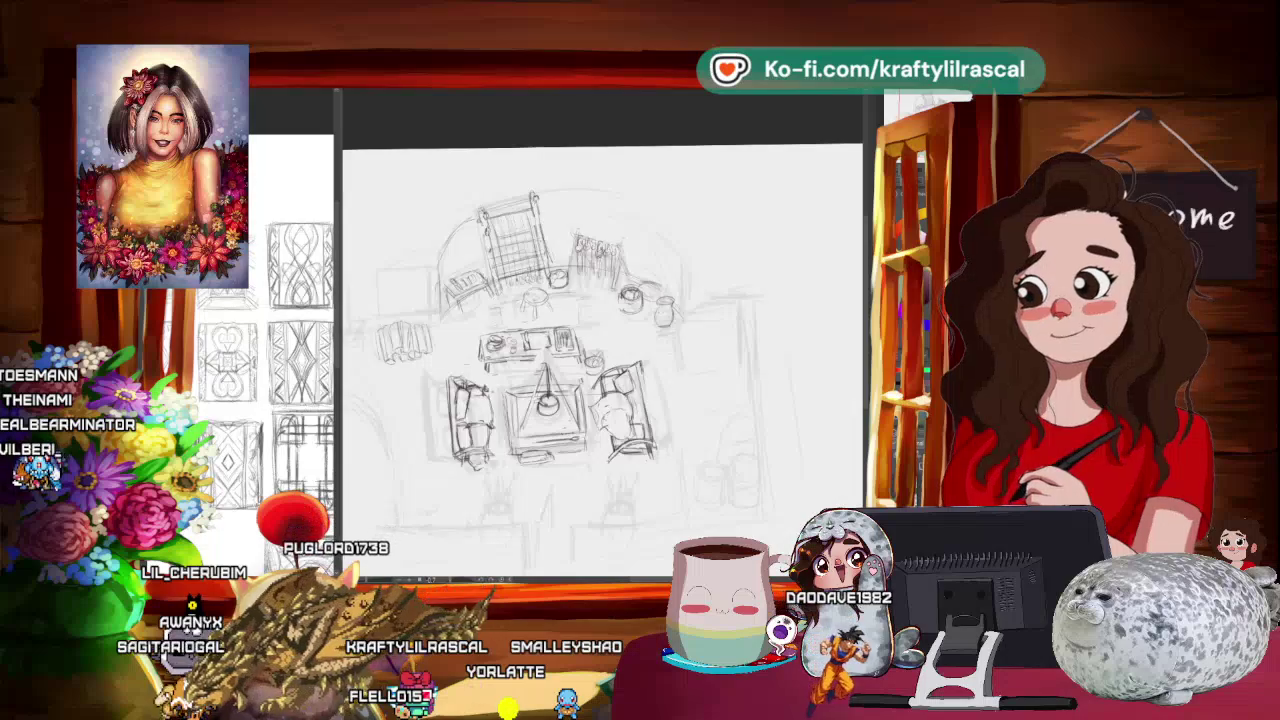
# Step: Scroll through the FZD gallery reference thumbnails
pyautogui.scroll(-3, 434, 279)
pyautogui.scroll(-3, 434, 279)
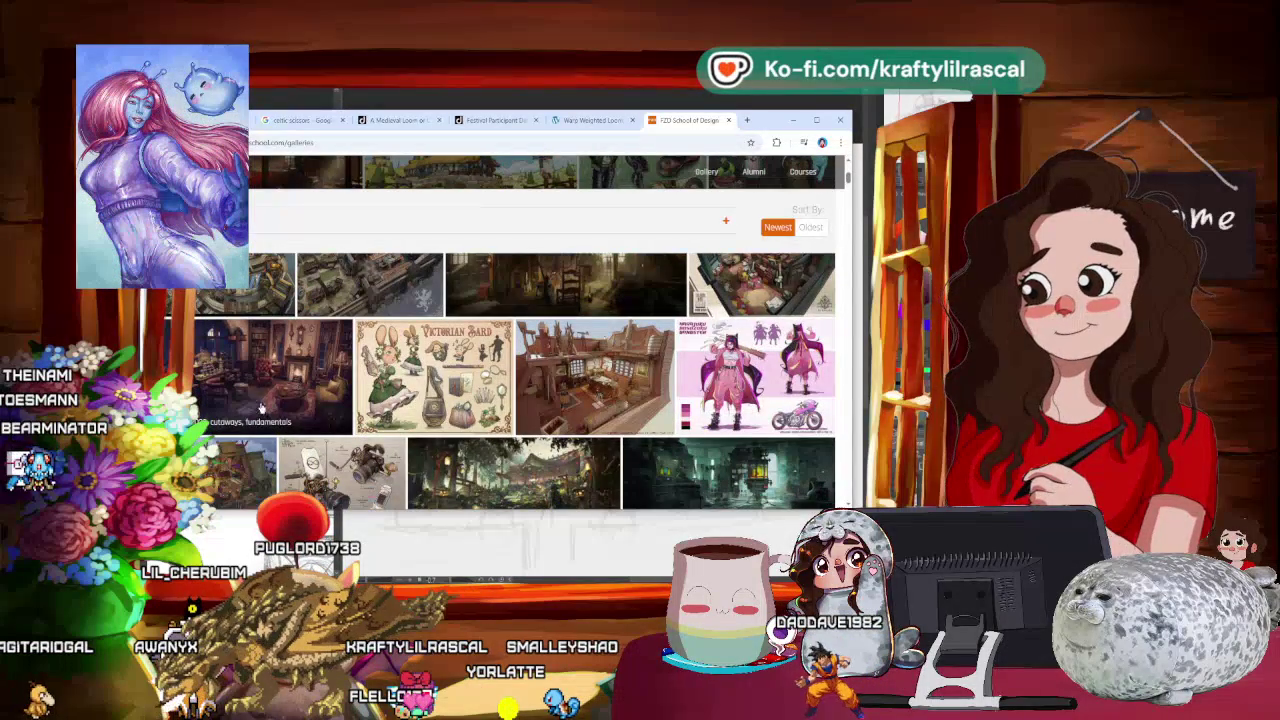
pyautogui.scroll(-2, 434, 300)
pyautogui.scroll(-2, 434, 300)
pyautogui.scroll(2, 434, 300)
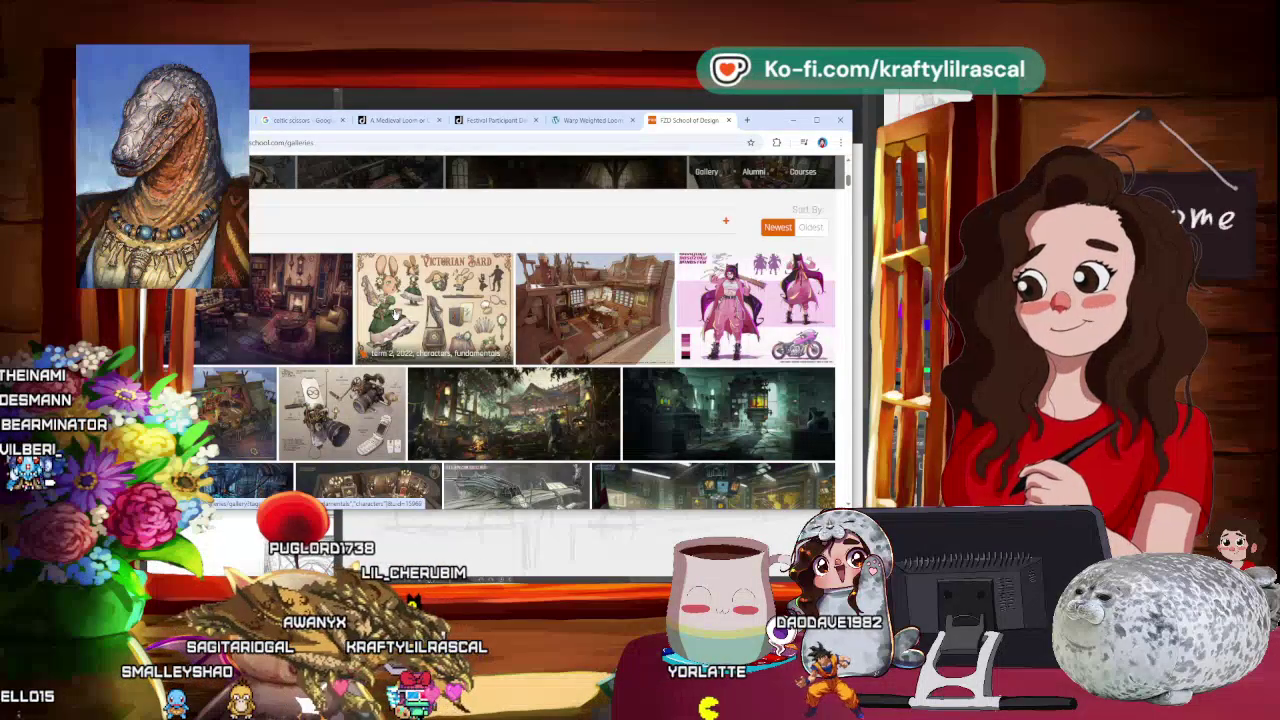
pyautogui.scroll(-2, 540, 380)
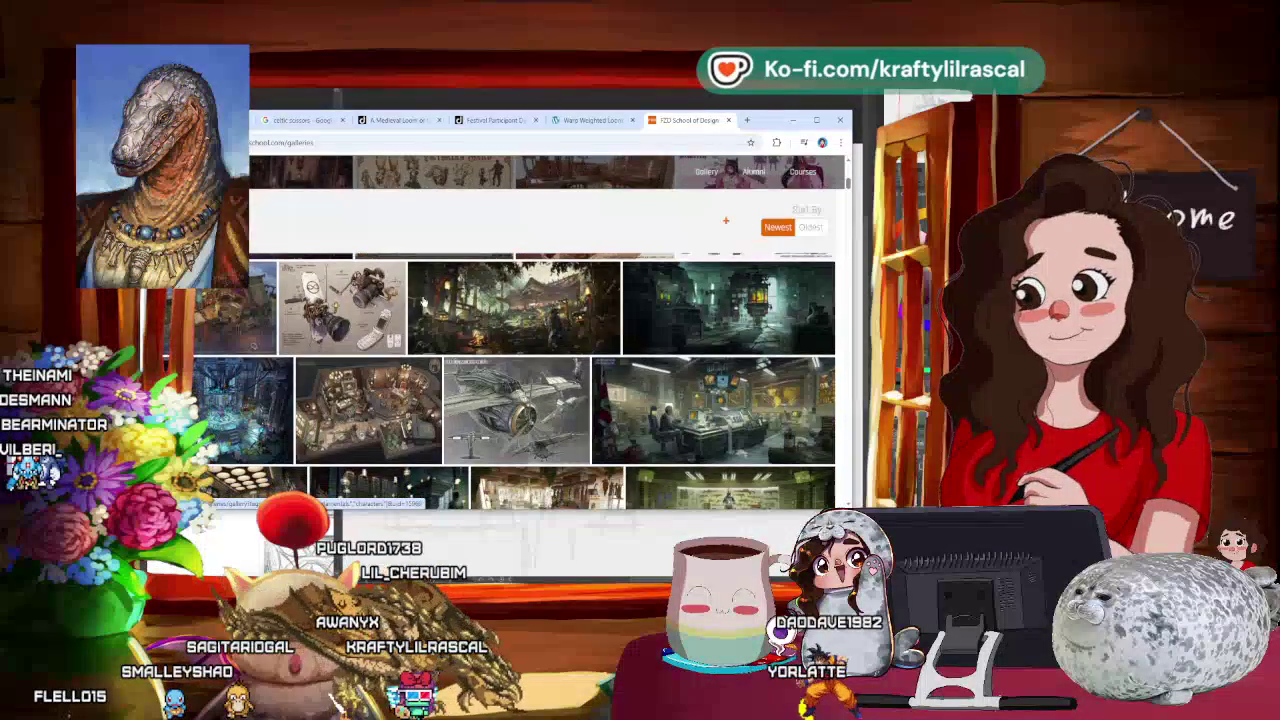
pyautogui.scroll(-1, 540, 380)
pyautogui.scroll(-1, 540, 380)
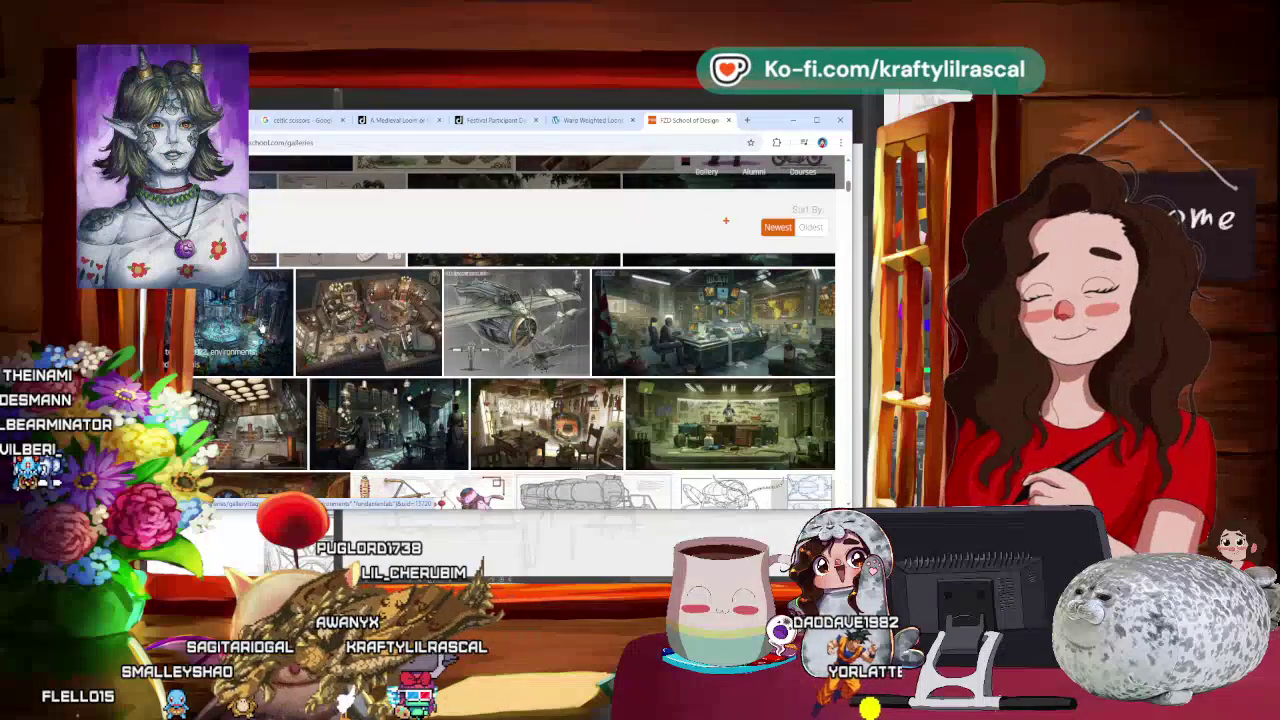
pyautogui.scroll(-1, 262, 327)
pyautogui.scroll(-1, 262, 327)
pyautogui.scroll(-1, 262, 327)
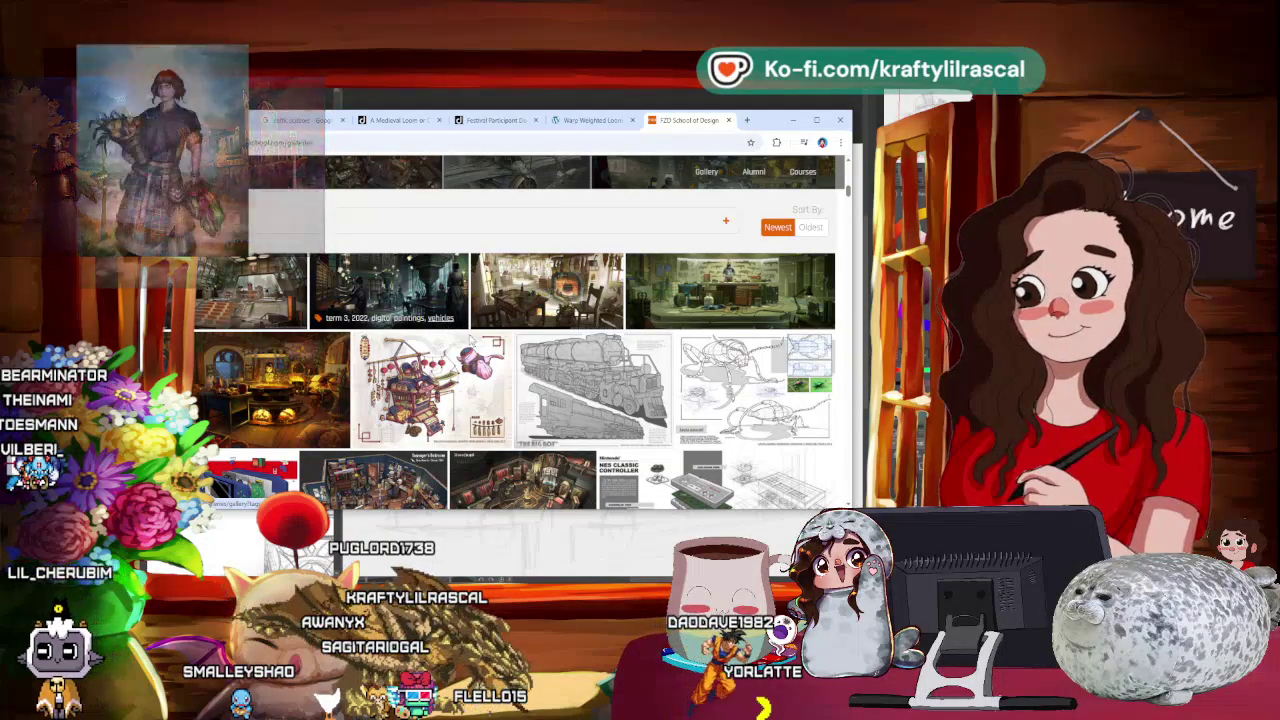
# Step: Finish browsing the thumbnails and minimize the browser to return to the sketch
pyautogui.scroll(-2, 444, 326)
pyautogui.scroll(-1, 480, 340)
pyautogui.scroll(1, 512, 355)
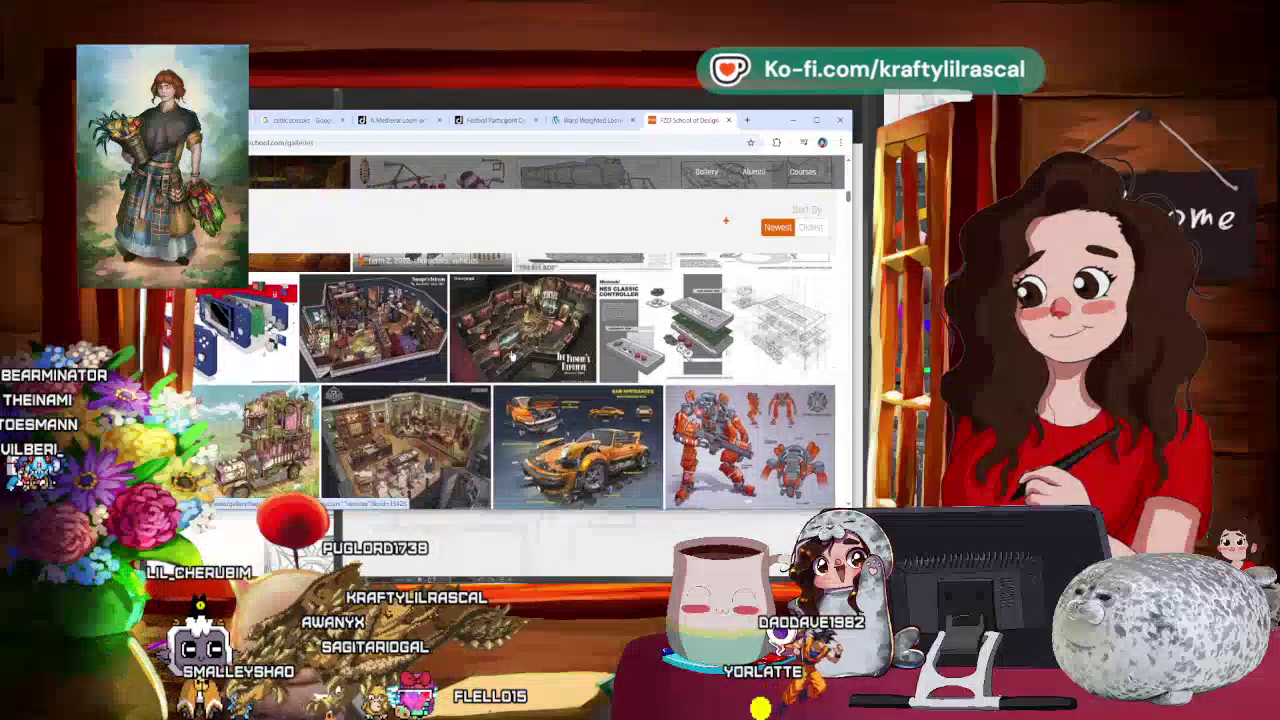
pyautogui.scroll(-2, 512, 355)
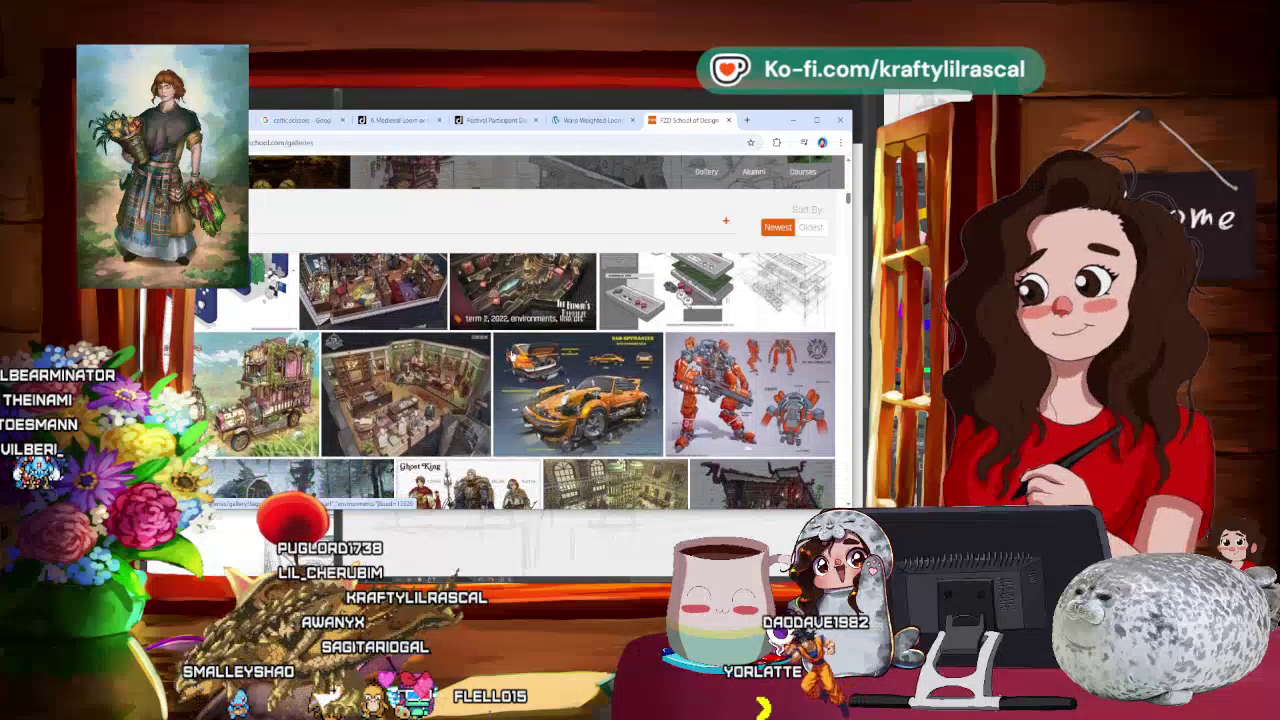
pyautogui.click(789, 120)
pyautogui.scroll(-2, 706, 168)
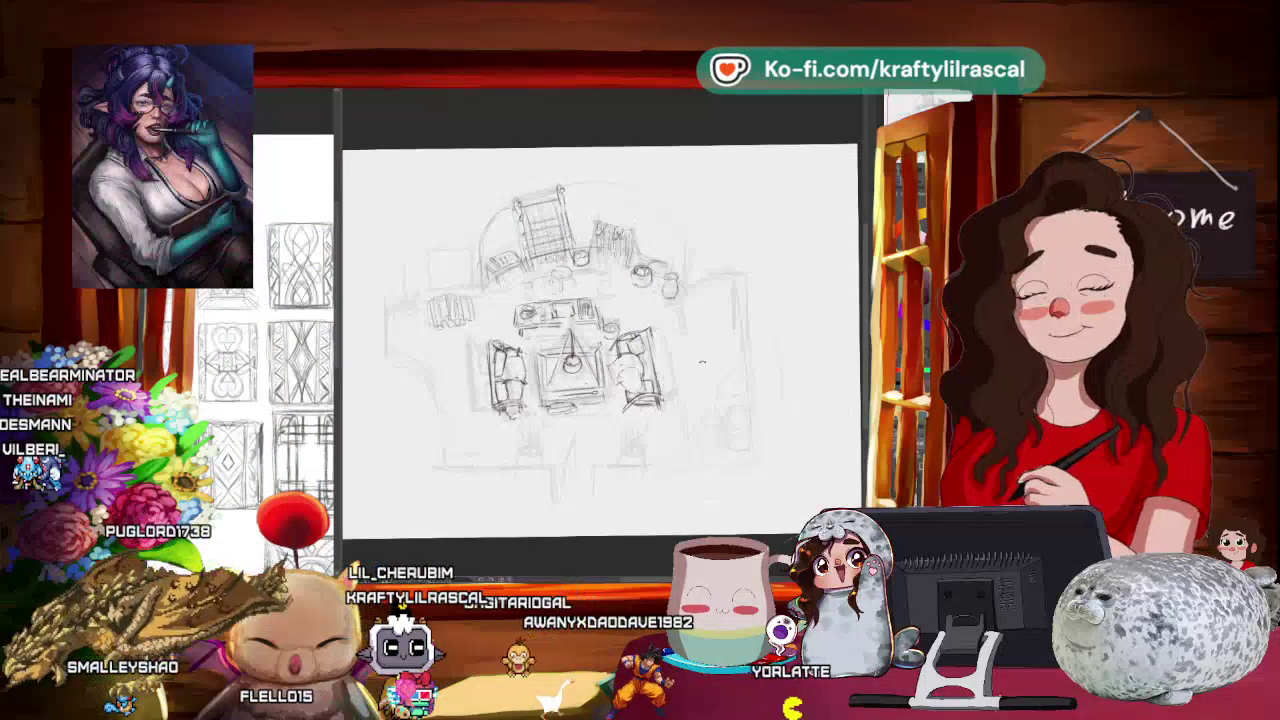
# Step: Zoom and rotate the page to a drawing angle and sketch two barrels right of the sofas
pyautogui.scroll(1, 692, 385)
pyautogui.scroll(2, 690, 370)
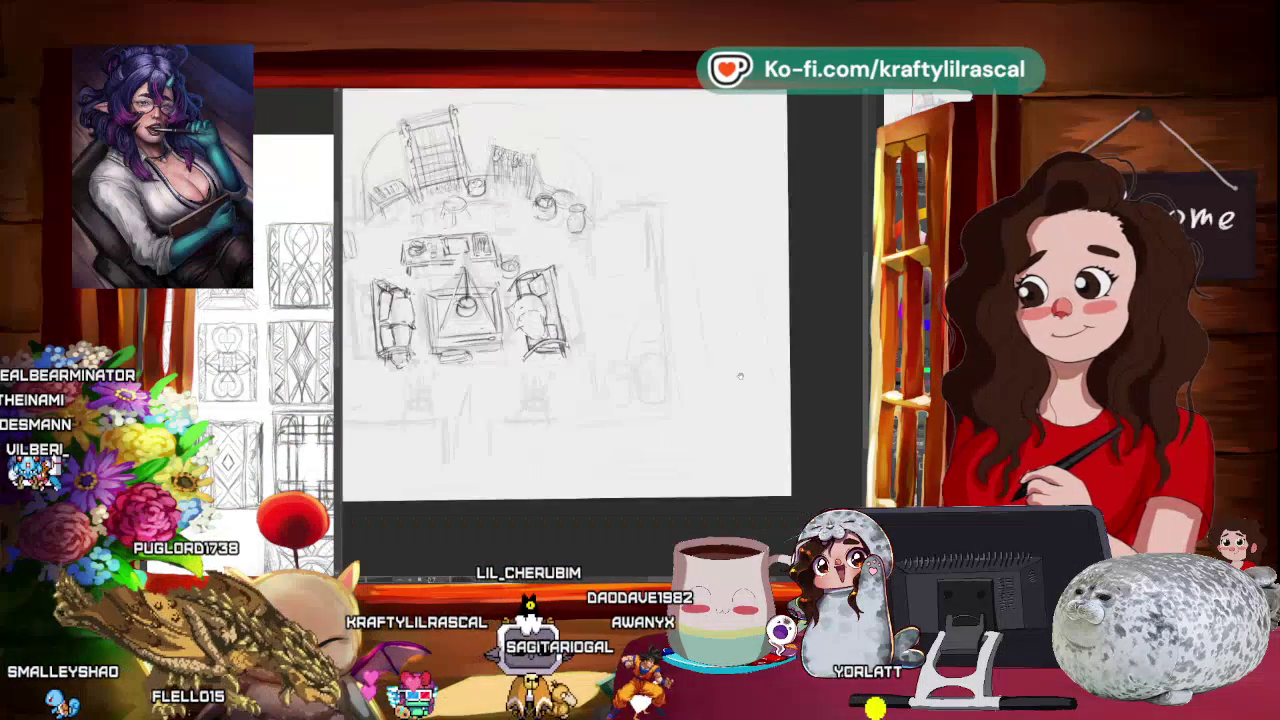
pyautogui.scroll(1, 681, 328)
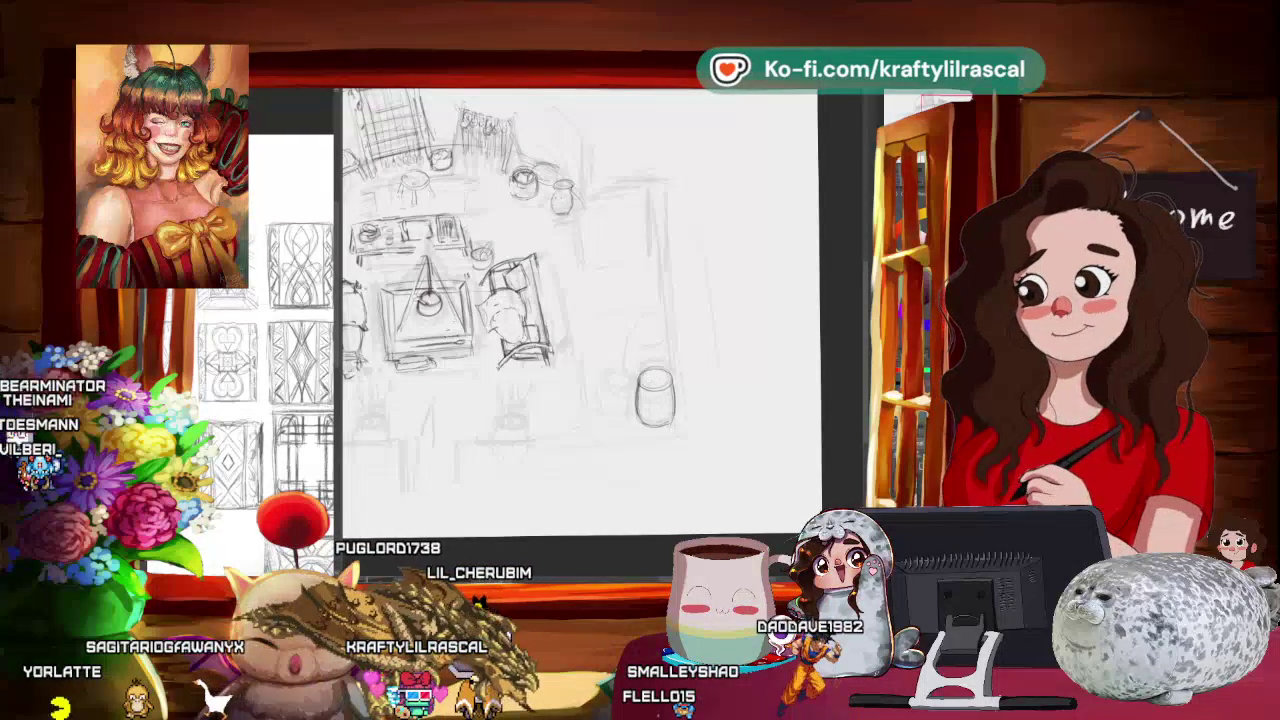
pyautogui.moveTo(594, 463); pyautogui.dragTo(726, 384)
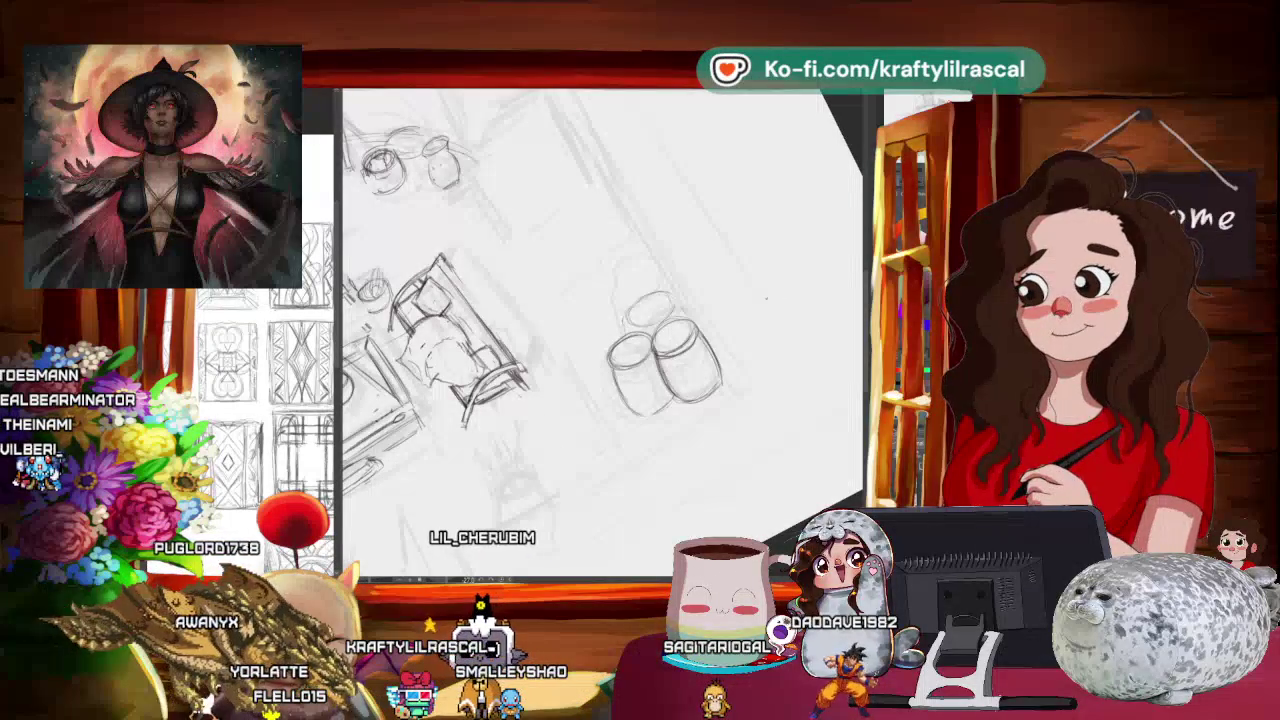
pyautogui.scroll(-5, 796, 330)
pyautogui.moveTo(796, 330)
pyautogui.mouseDown()
pyautogui.moveTo(836, 422)
pyautogui.moveTo(690, 482)
pyautogui.mouseUp()
pyautogui.scroll(3, 704, 472)
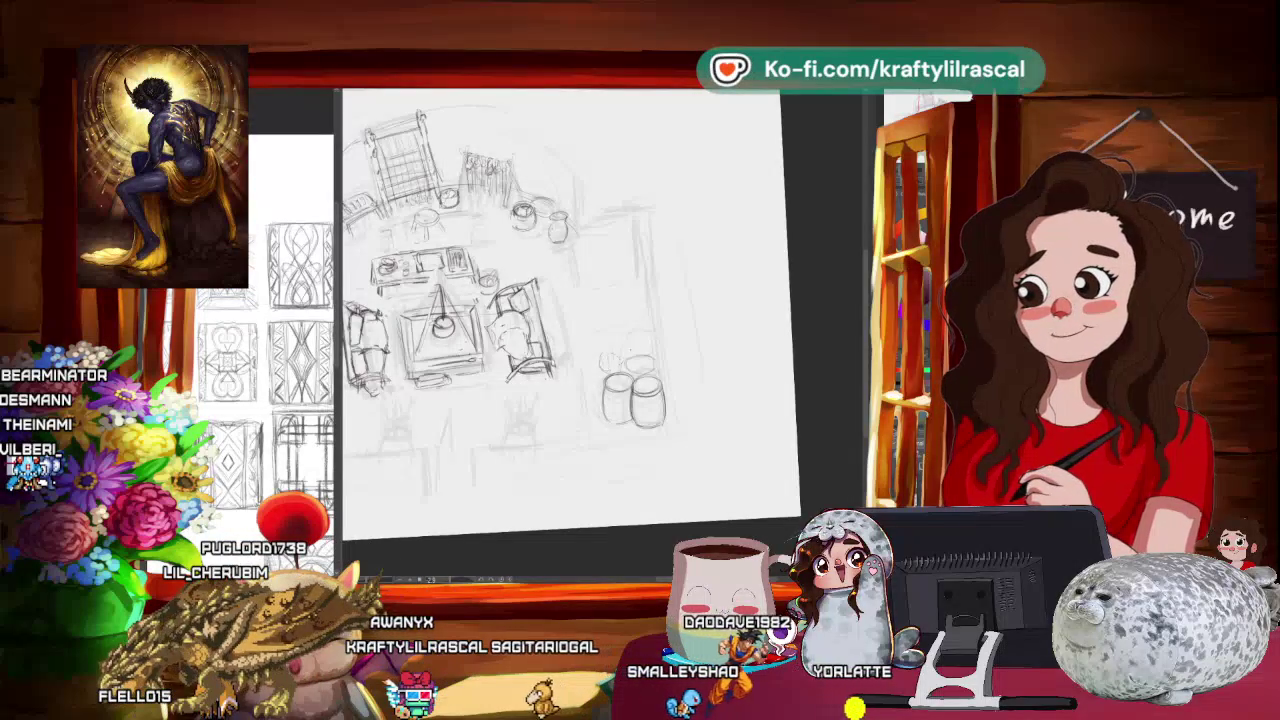
pyautogui.moveTo(760, 420); pyautogui.dragTo(739, 293)
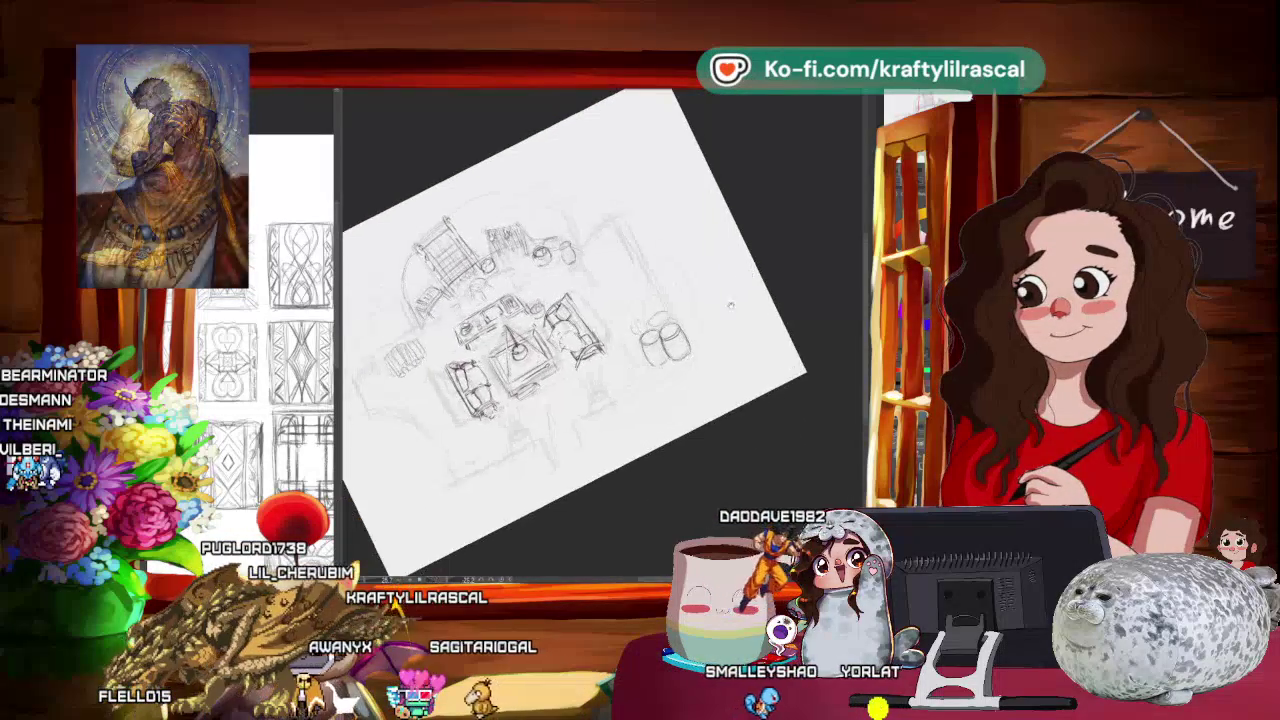
pyautogui.scroll(2, 555, 405)
pyautogui.scroll(2, 555, 405)
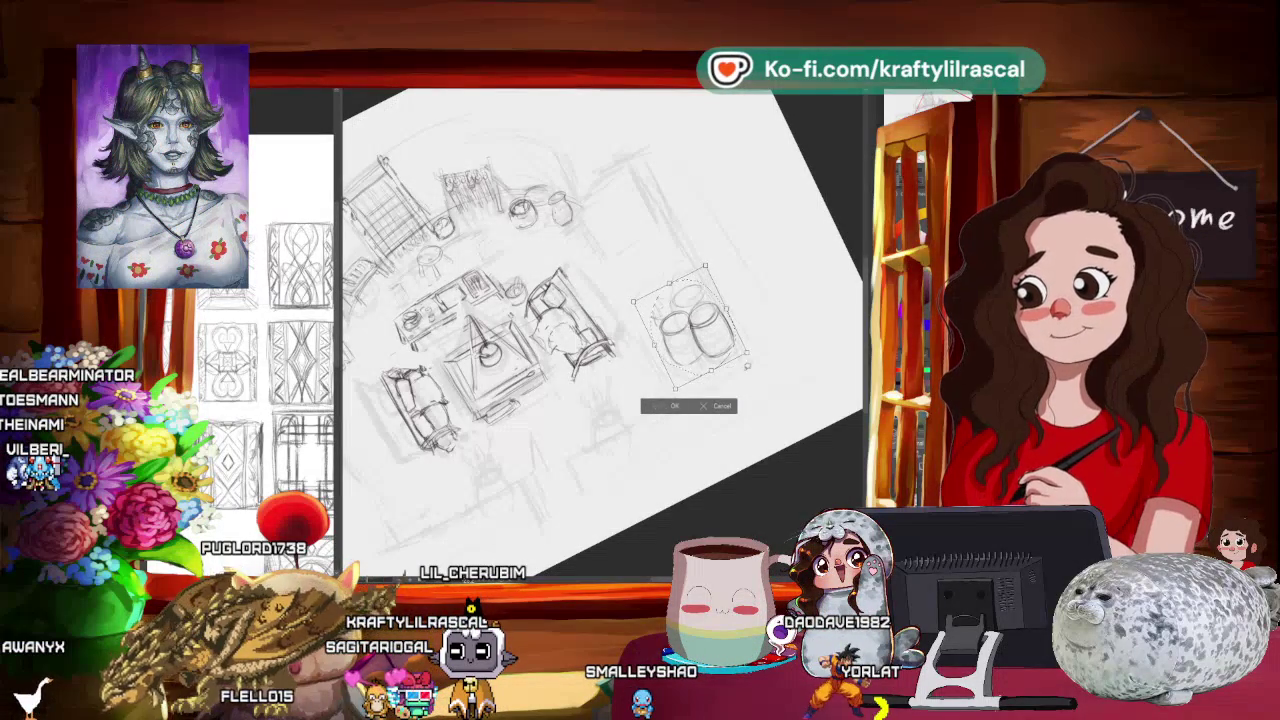
# Step: Zoom in, level the page and move over to the barrels to start a leaning broom
pyautogui.scroll(-3, 724, 381)
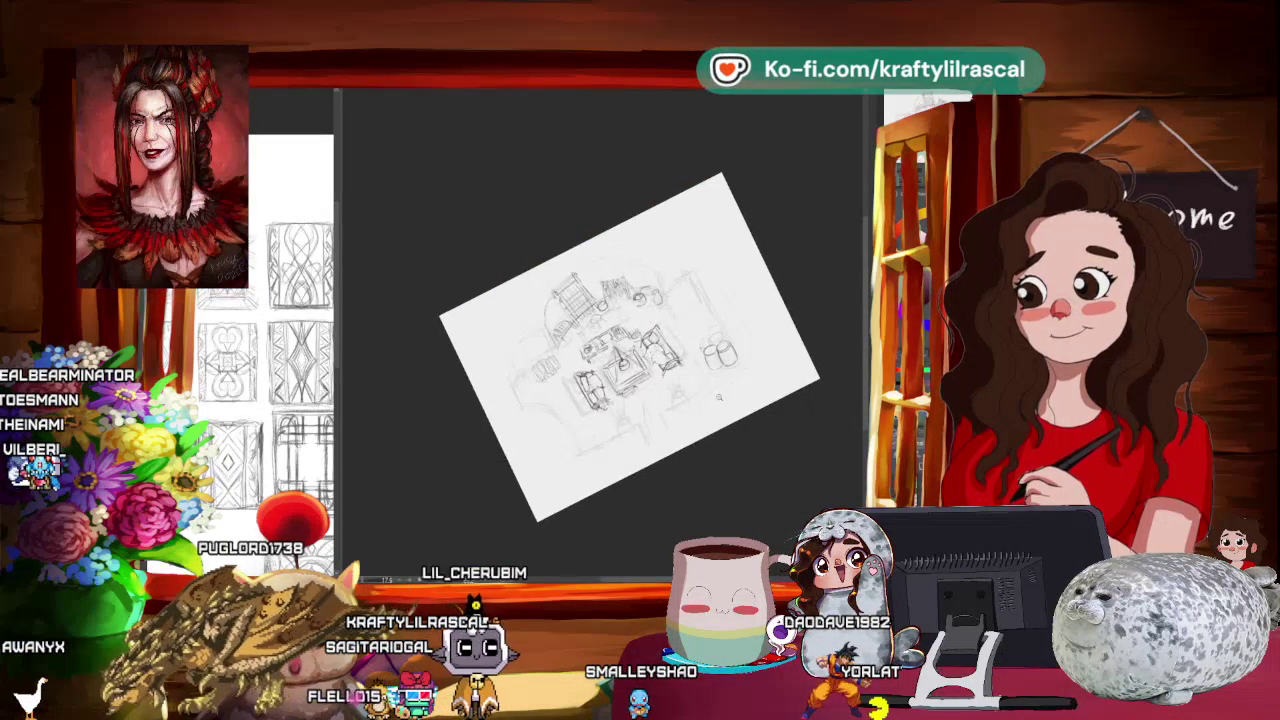
pyautogui.scroll(3, 724, 381)
pyautogui.scroll(2, 832, 363)
pyautogui.scroll(2, 780, 380)
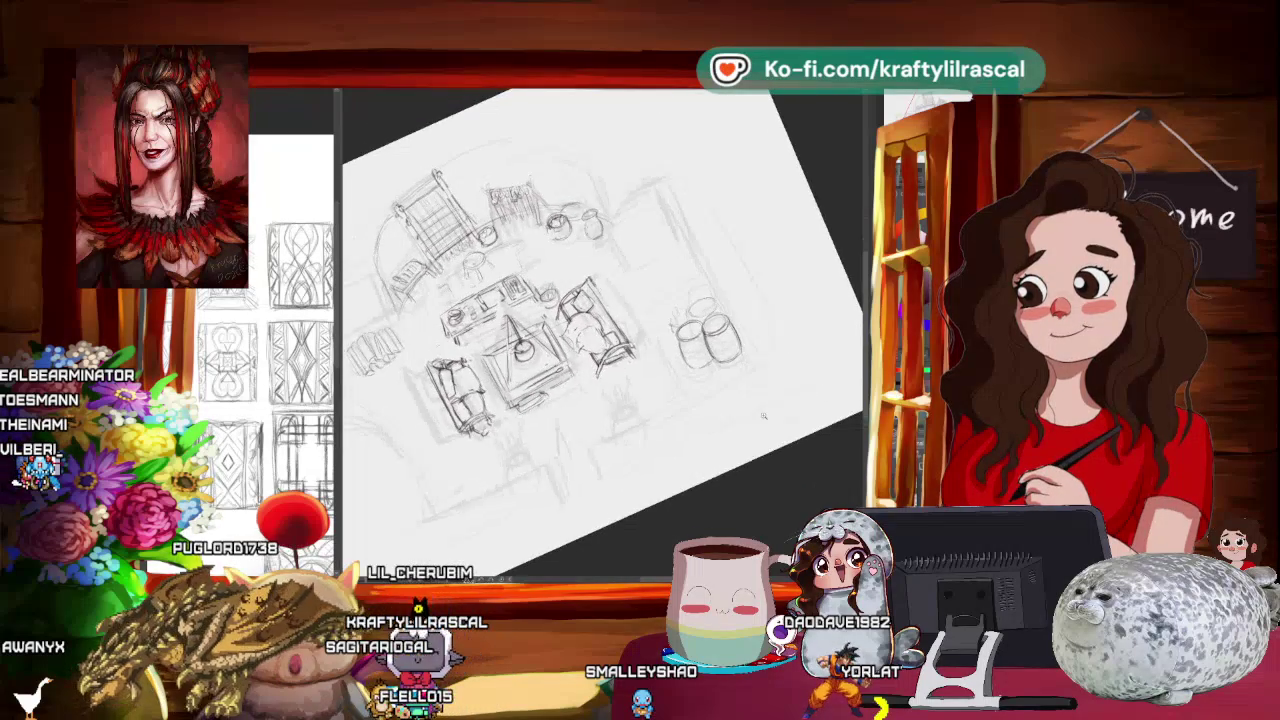
pyautogui.scroll(1, 720, 395)
pyautogui.scroll(2, 664, 409)
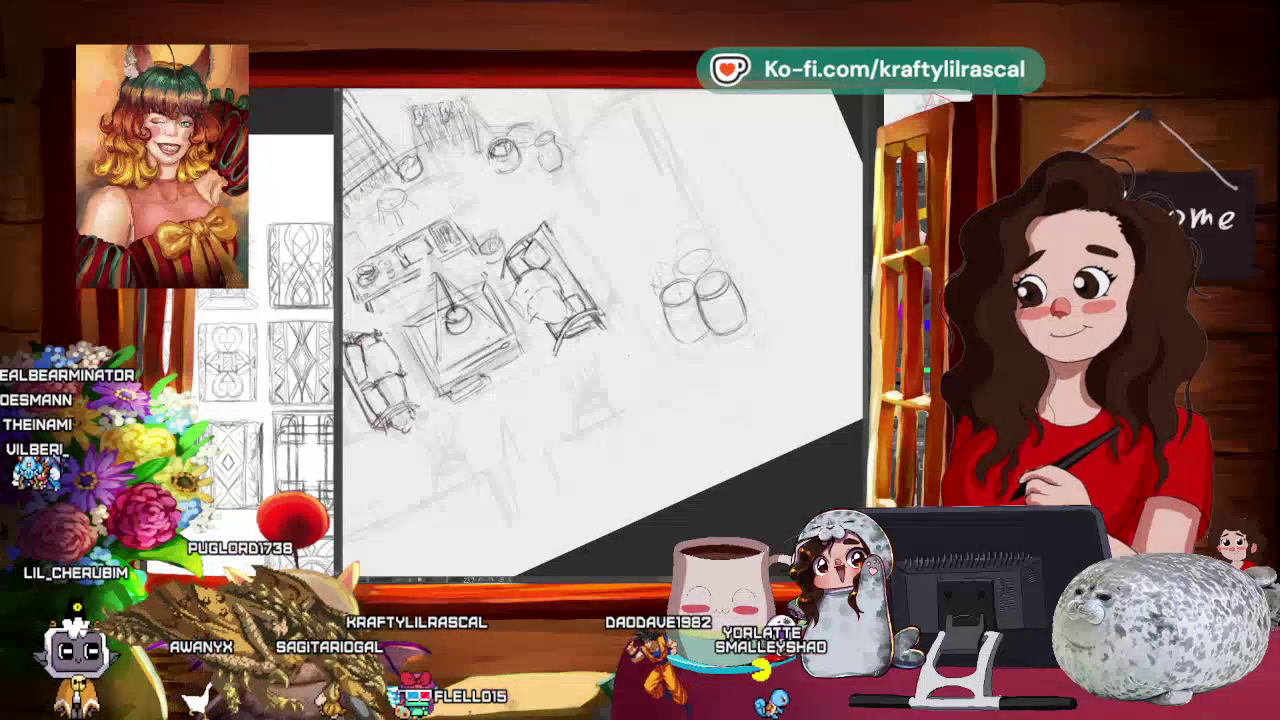
pyautogui.moveTo(724, 486); pyautogui.dragTo(700, 500)
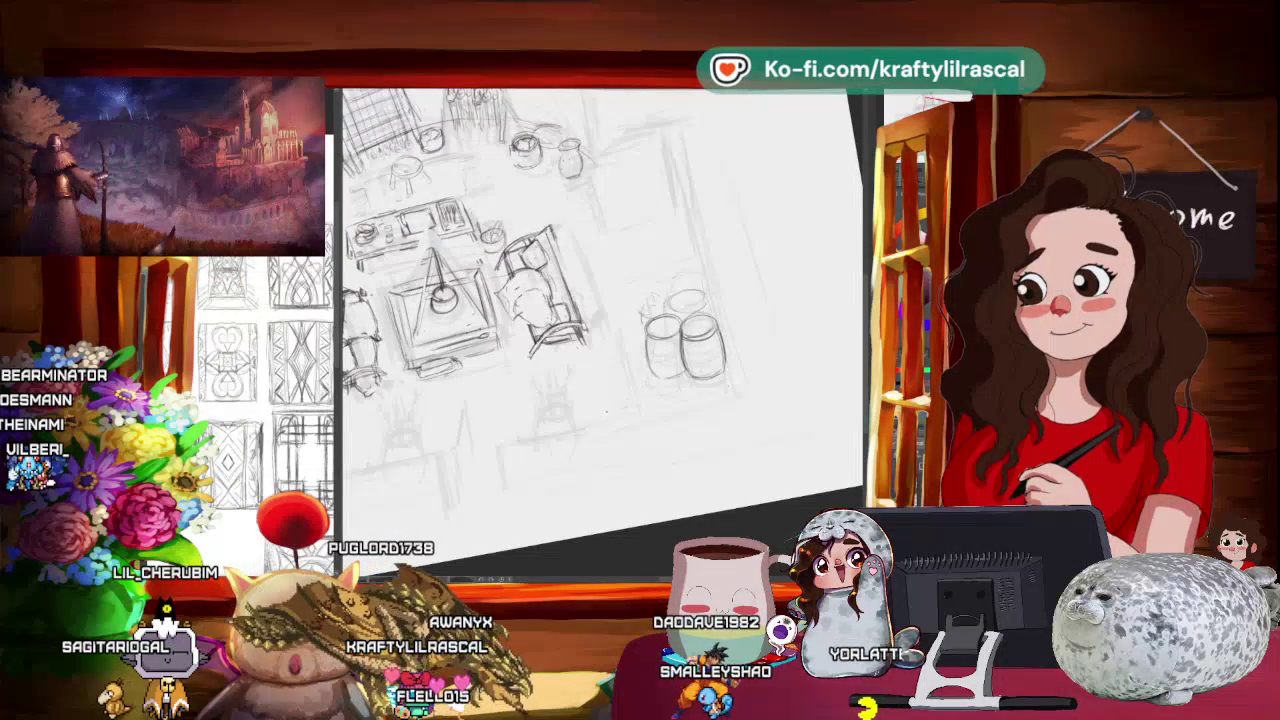
pyautogui.moveTo(700, 500); pyautogui.dragTo(735, 471)
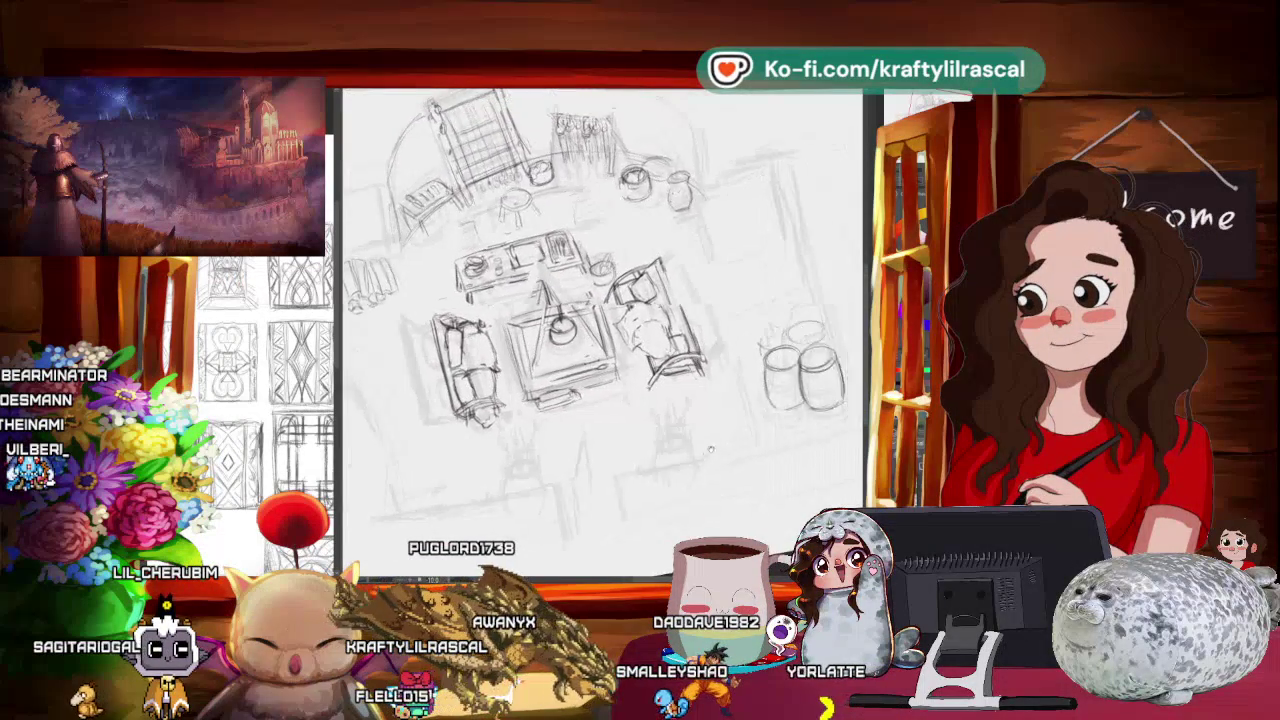
pyautogui.hscroll(5, 735, 471)
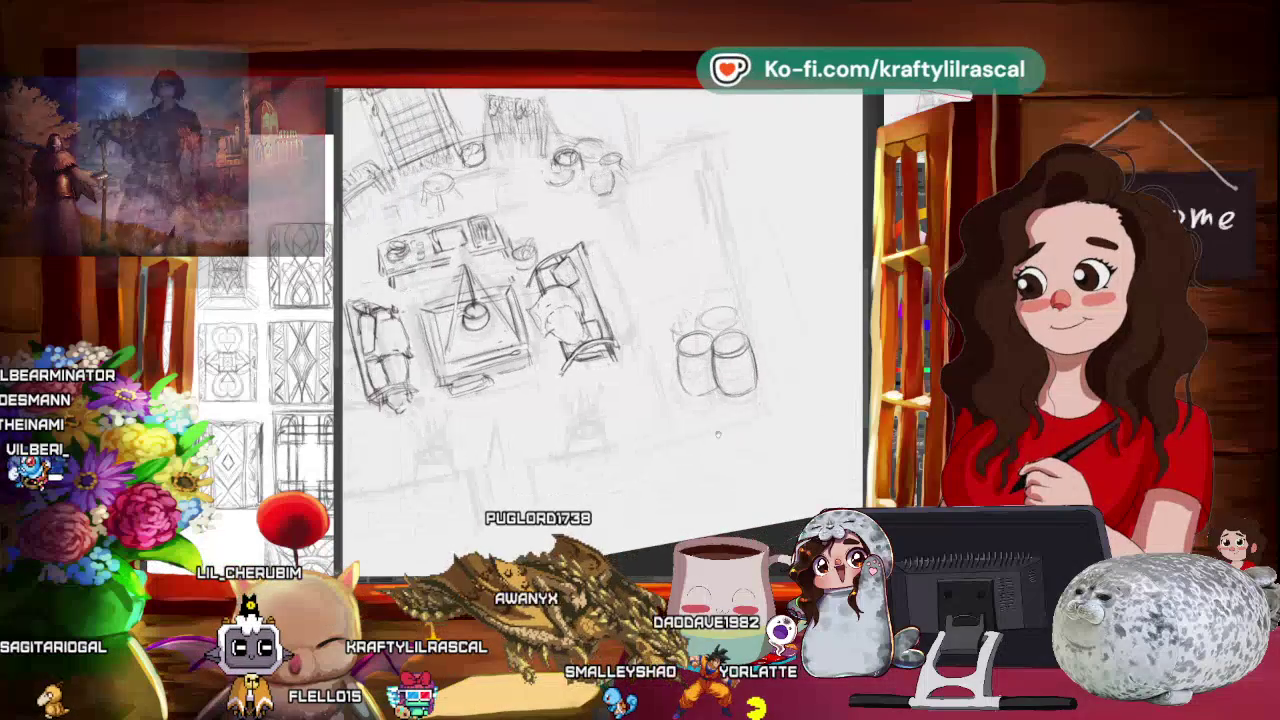
pyautogui.moveTo(783, 415); pyautogui.dragTo(678, 463)
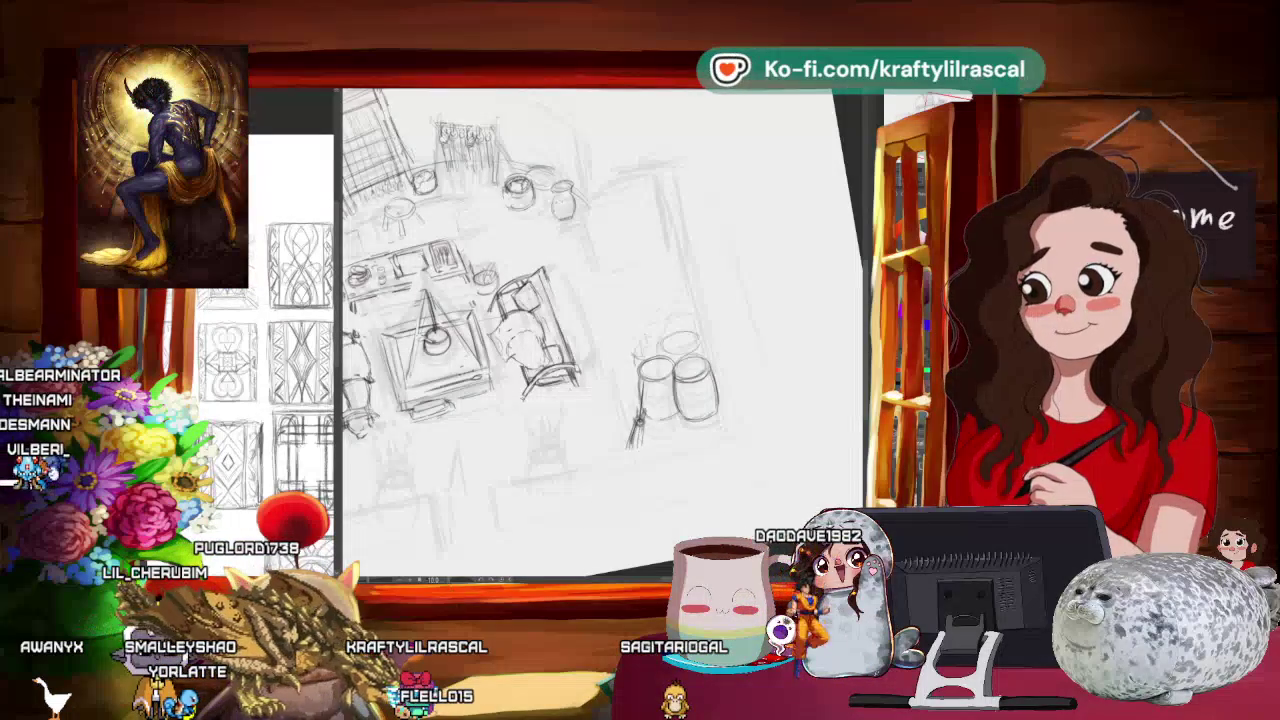
# Step: Finish the broom beside the barrels with the view levelled, and start transforming the barrel group
pyautogui.moveTo(600, 300); pyautogui.dragTo(560, 330)
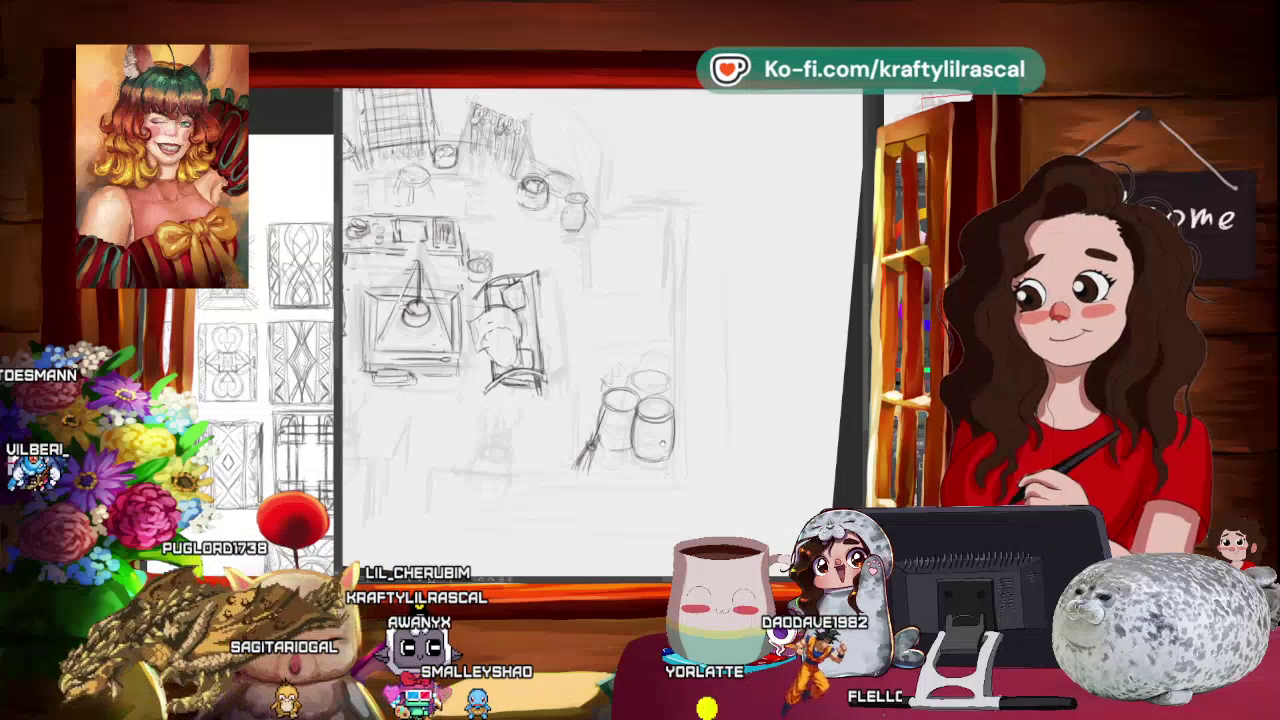
pyautogui.scroll(2, 655, 430)
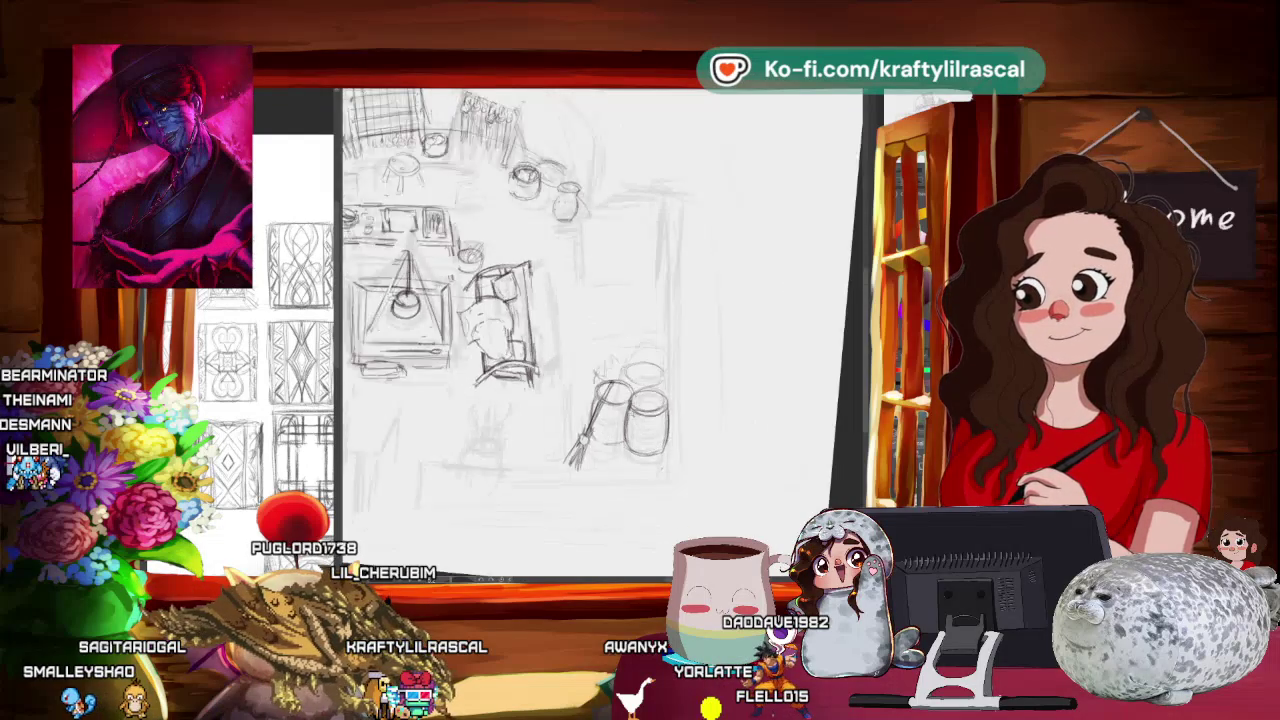
pyautogui.scroll(-5, 792, 355)
pyautogui.moveTo(771, 390); pyautogui.dragTo(817, 372)
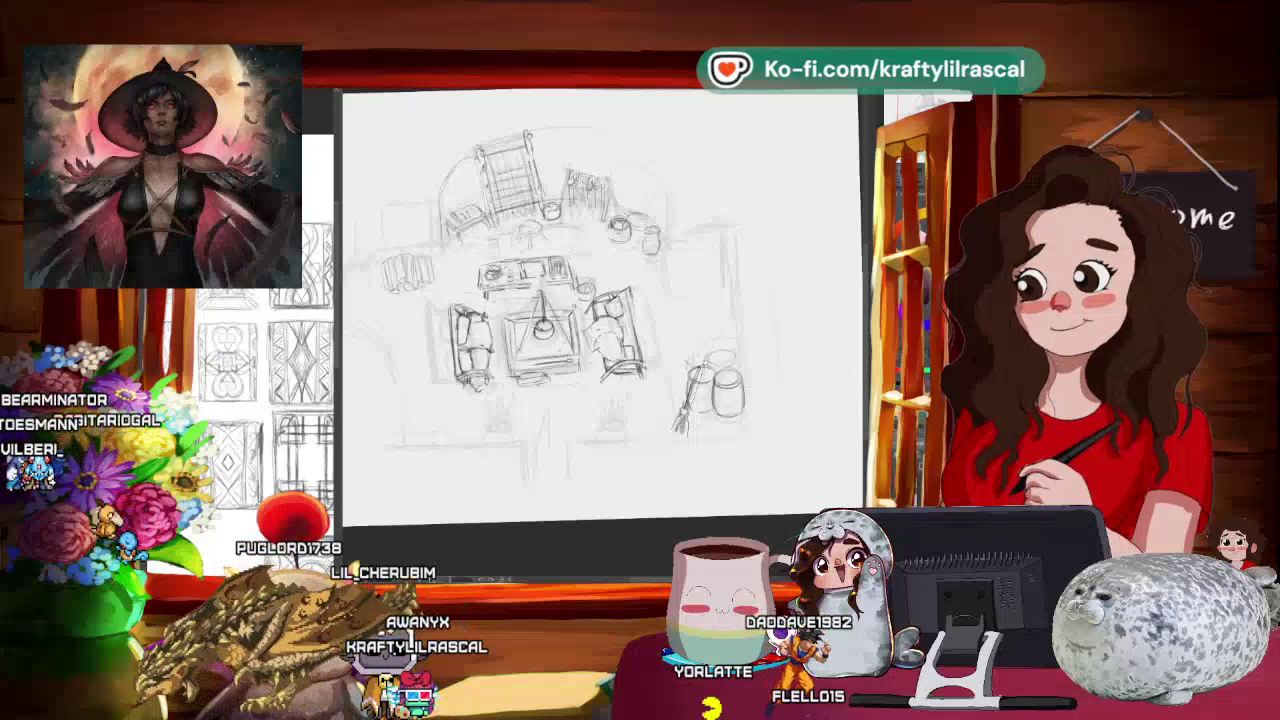
pyautogui.click(718, 454)
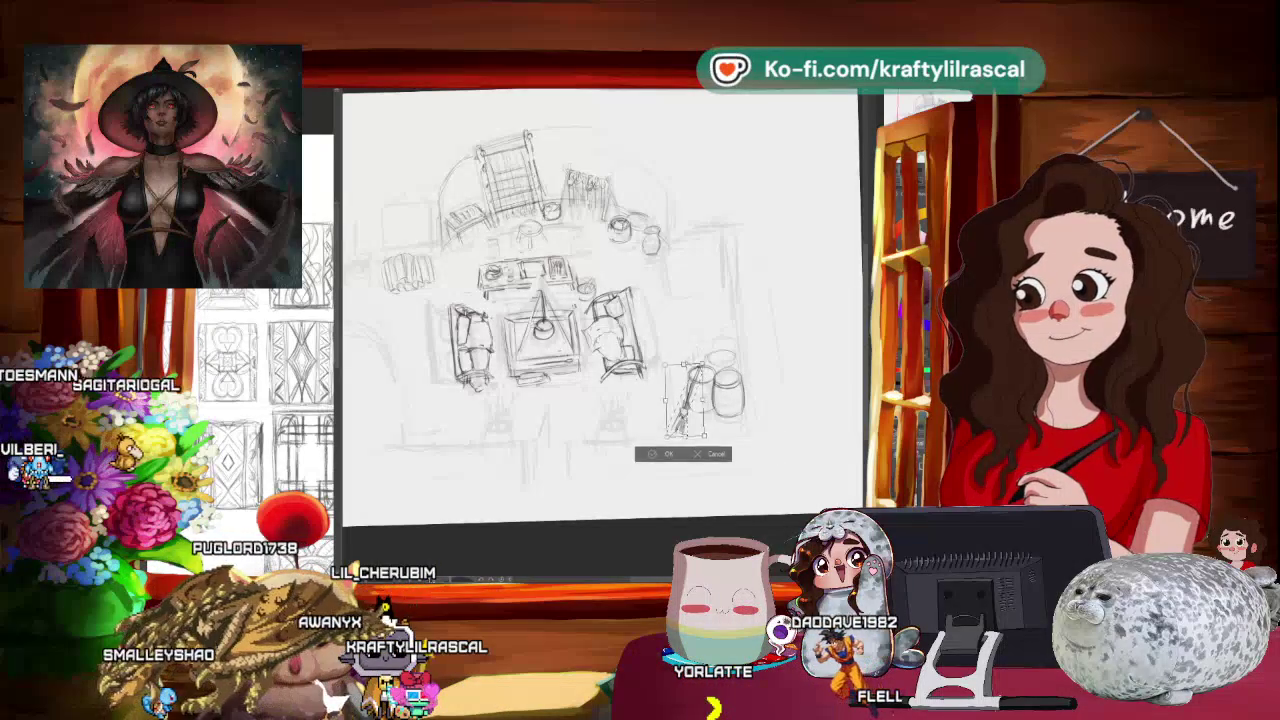
# Step: Nudge the barrels slightly down and to the right
pyautogui.moveTo(722, 340); pyautogui.dragTo(728, 343)
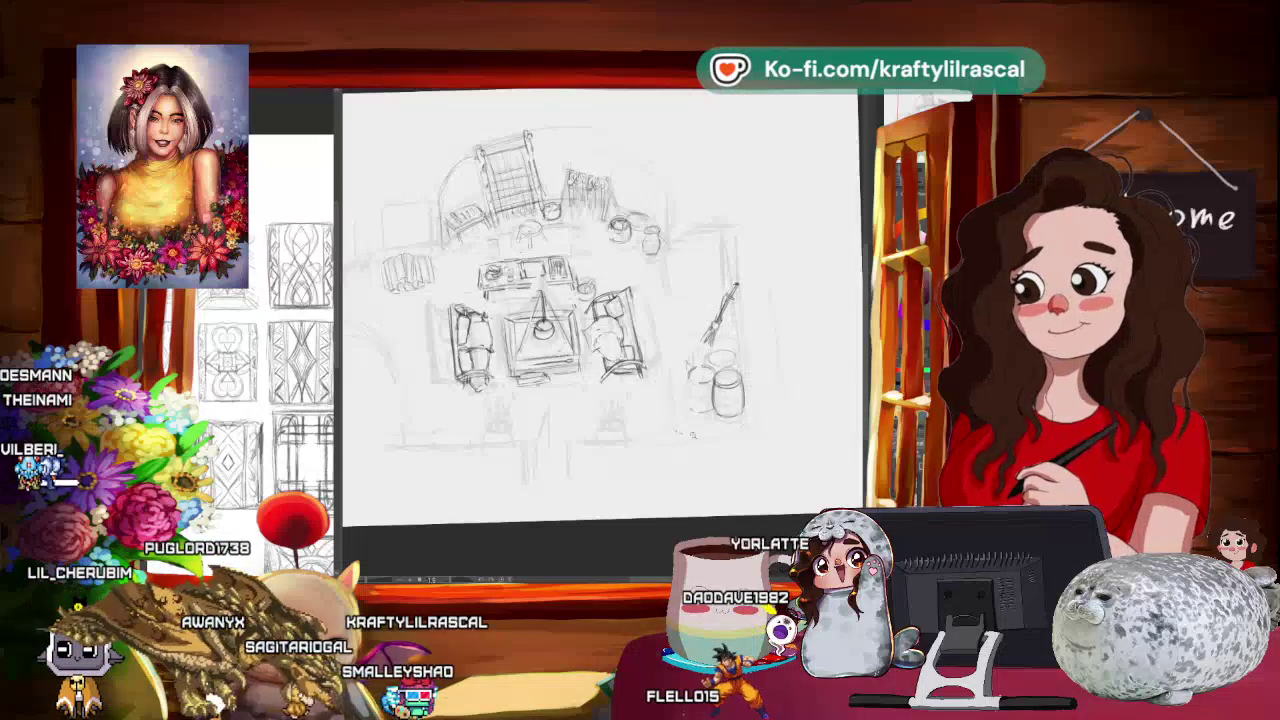
pyautogui.scroll(-3, 680, 440)
pyautogui.scroll(4, 680, 440)
pyautogui.scroll(-2, 710, 450)
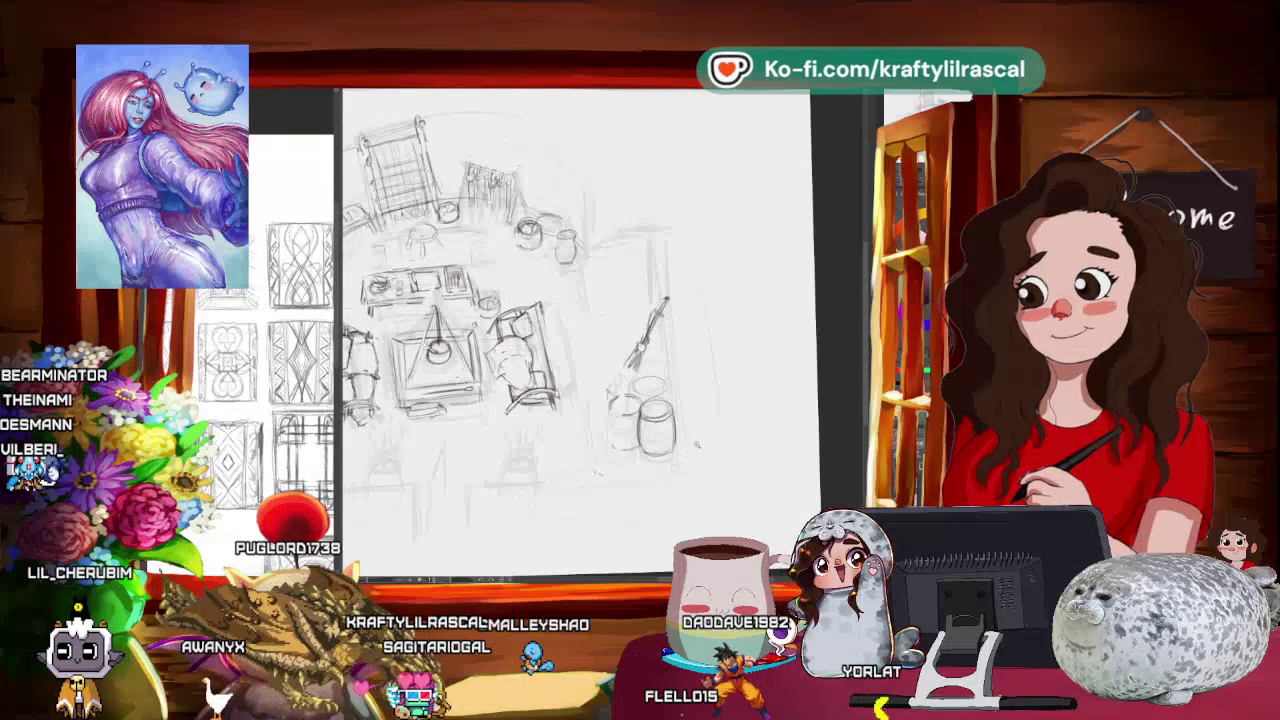
pyautogui.scroll(1, 697, 443)
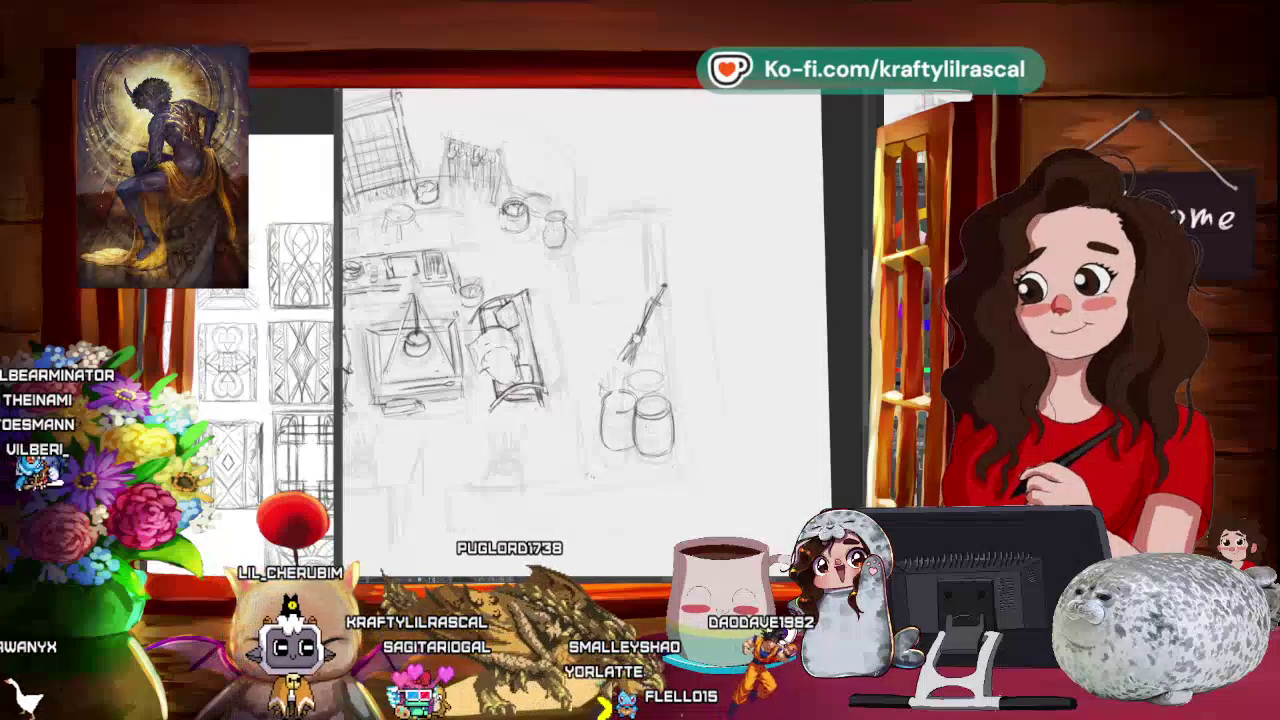
pyautogui.scroll(-5, 580, 330)
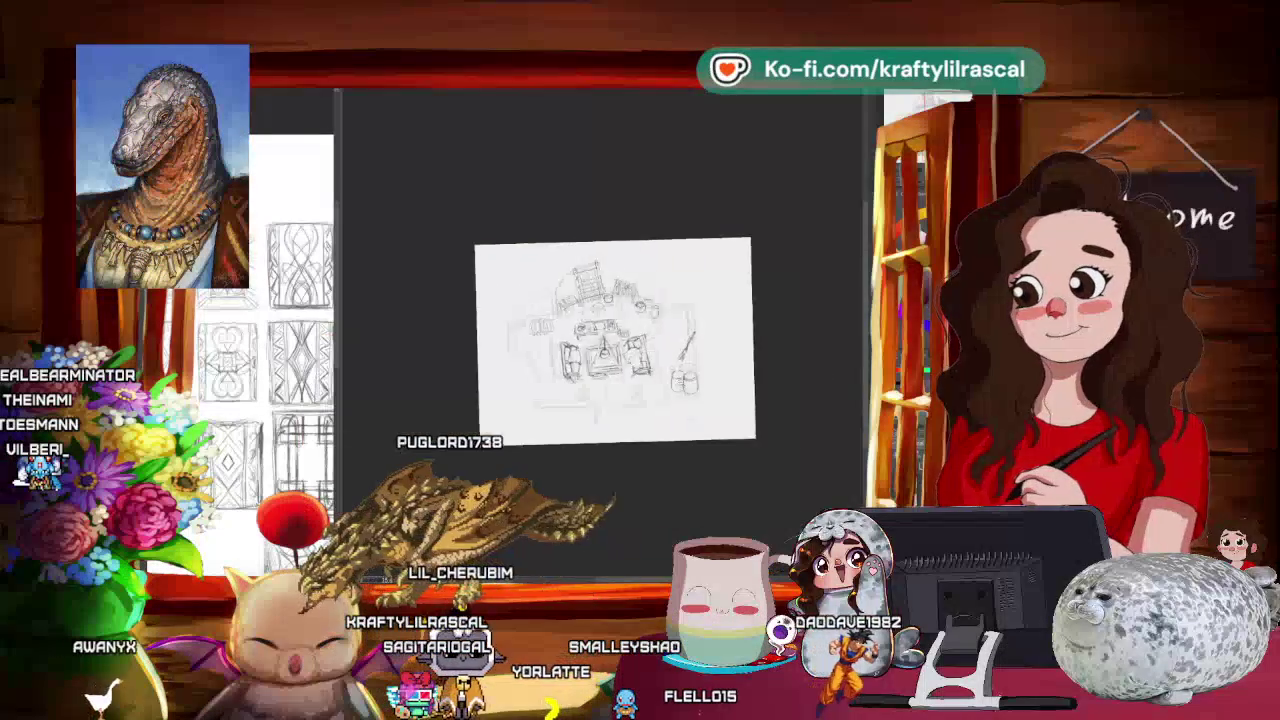
pyautogui.scroll(4, 765, 385)
# Step: Recentre and zoom the view, redrawing the broom propped diagonally above the barrels
pyautogui.moveTo(765, 385)
pyautogui.mouseDown()
pyautogui.moveTo(732, 382)
pyautogui.moveTo(785, 393)
pyautogui.mouseUp()
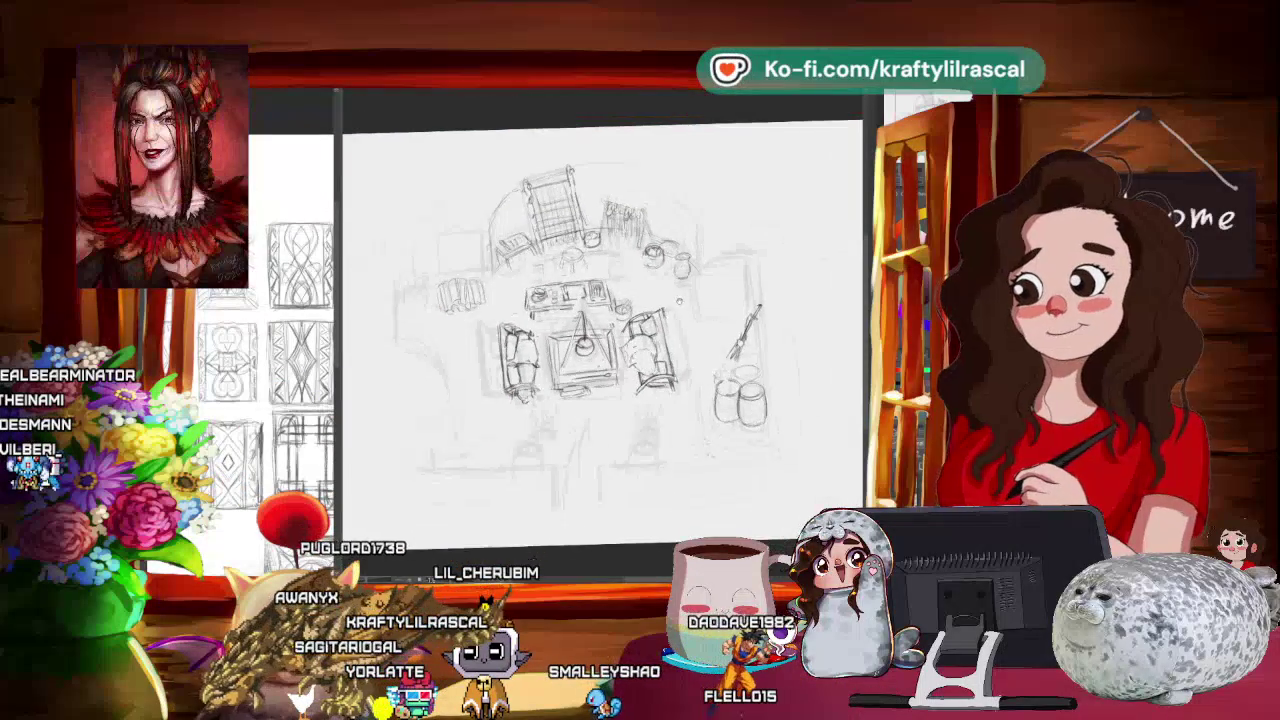
pyautogui.hotkey('ctrl', '-')
pyautogui.moveTo(615, 330); pyautogui.dragTo(598, 325)
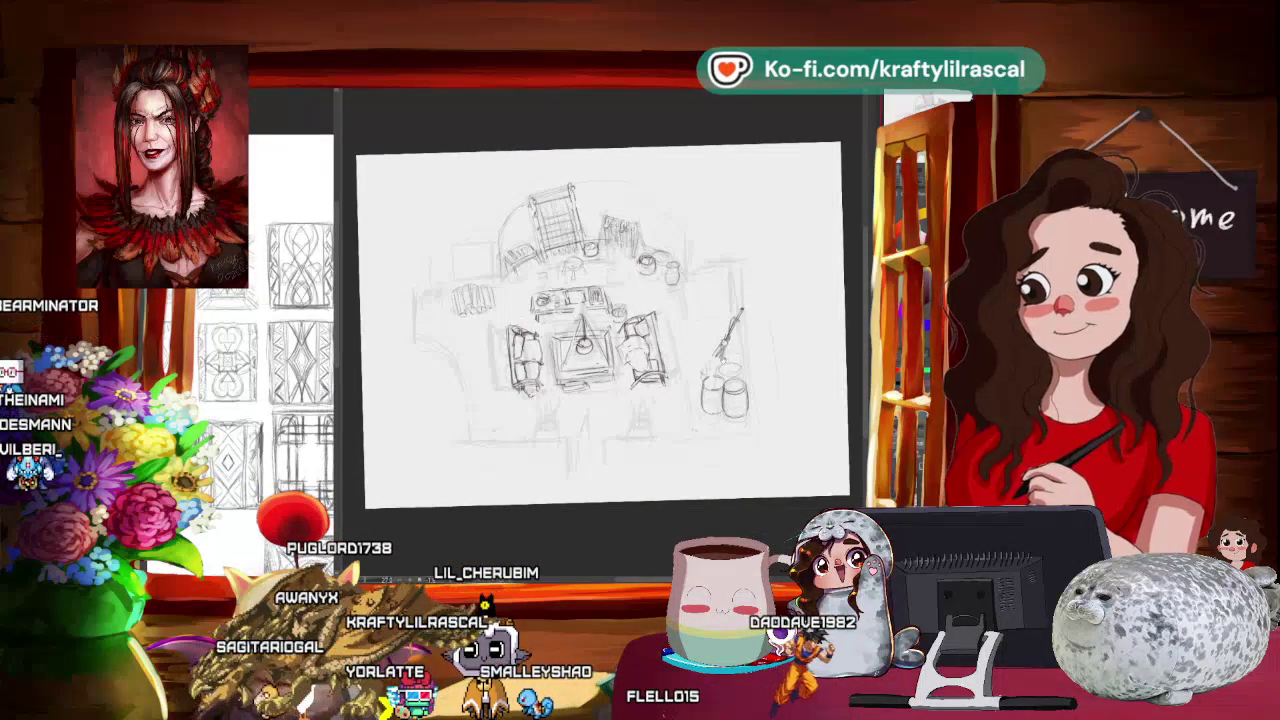
pyautogui.moveTo(752, 288); pyautogui.dragTo(710, 253)
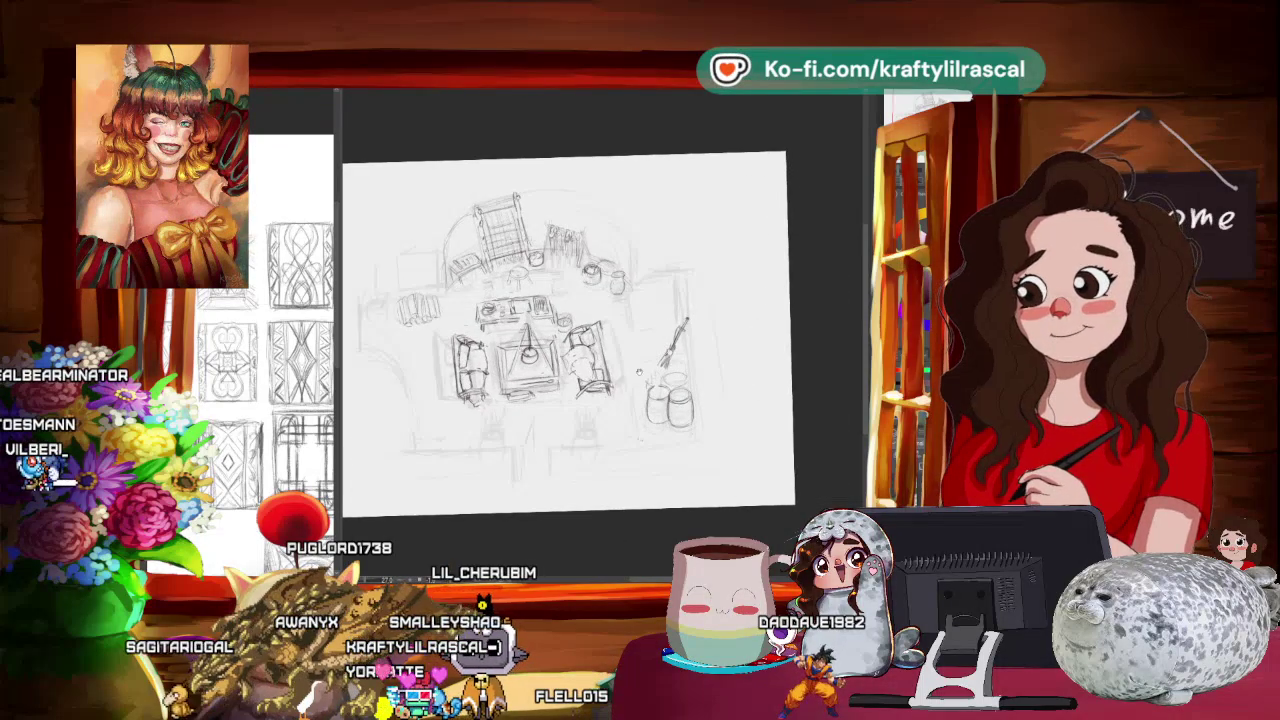
pyautogui.hotkey('ctrl', '+')
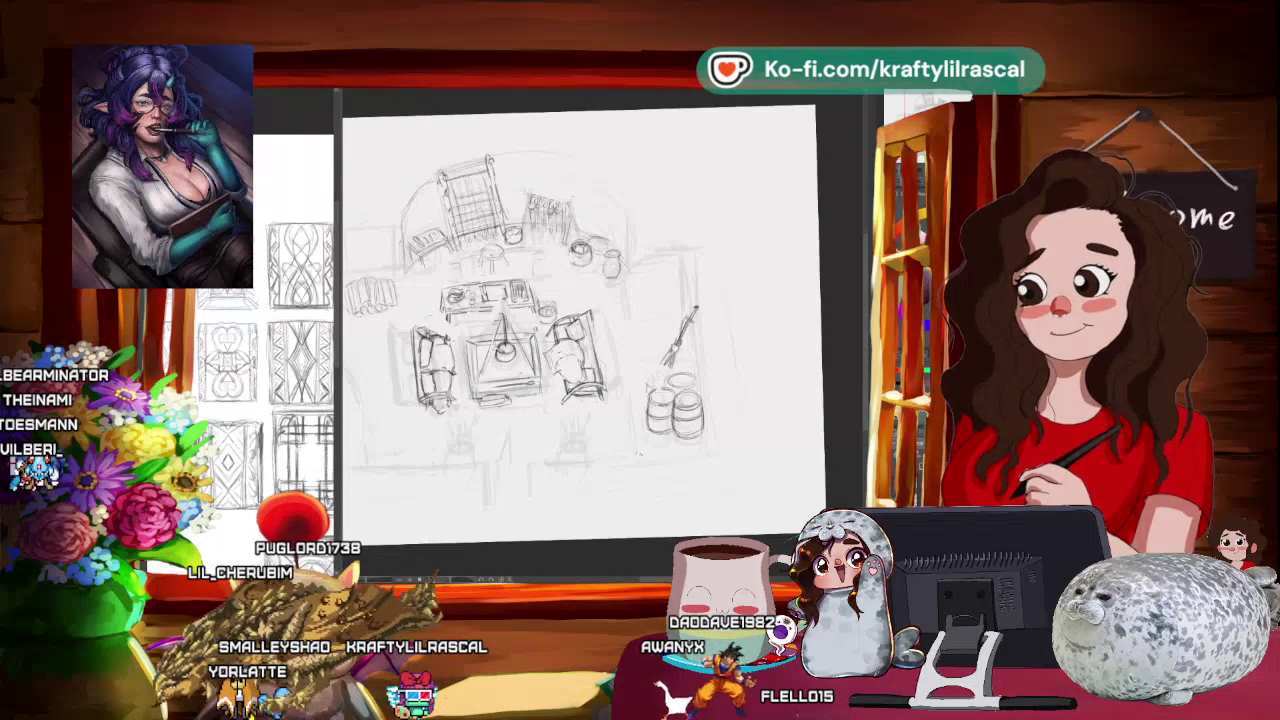
pyautogui.scroll(-3, 783, 376)
pyautogui.scroll(2, 783, 376)
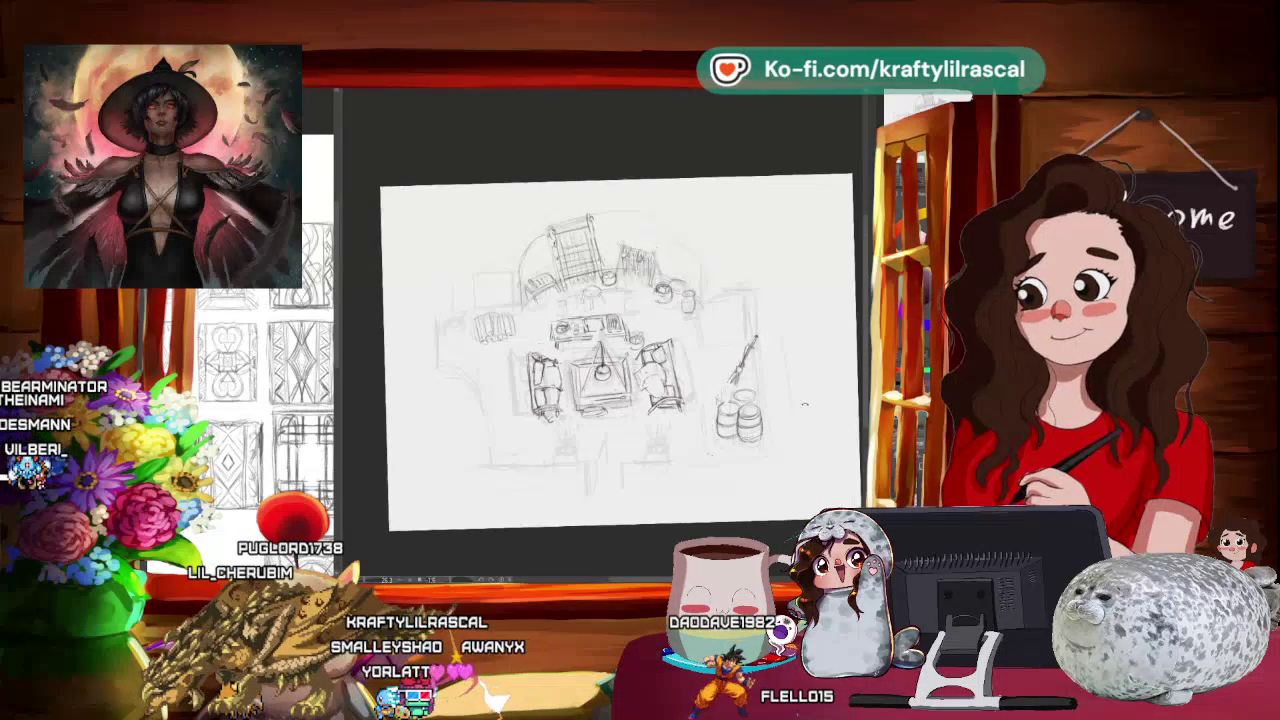
# Step: Tilt the view and nudge the lassoed upper section up-right, then dismiss the apply prompt
pyautogui.press('-')
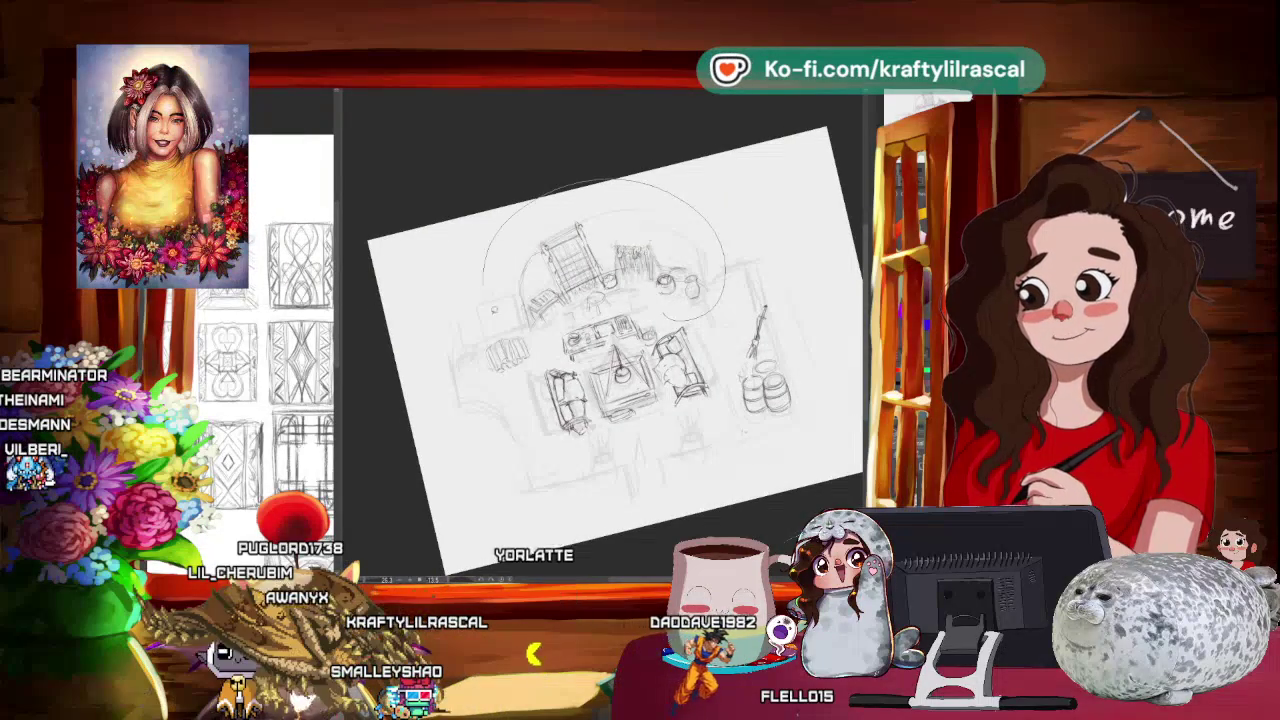
pyautogui.click(641, 385)
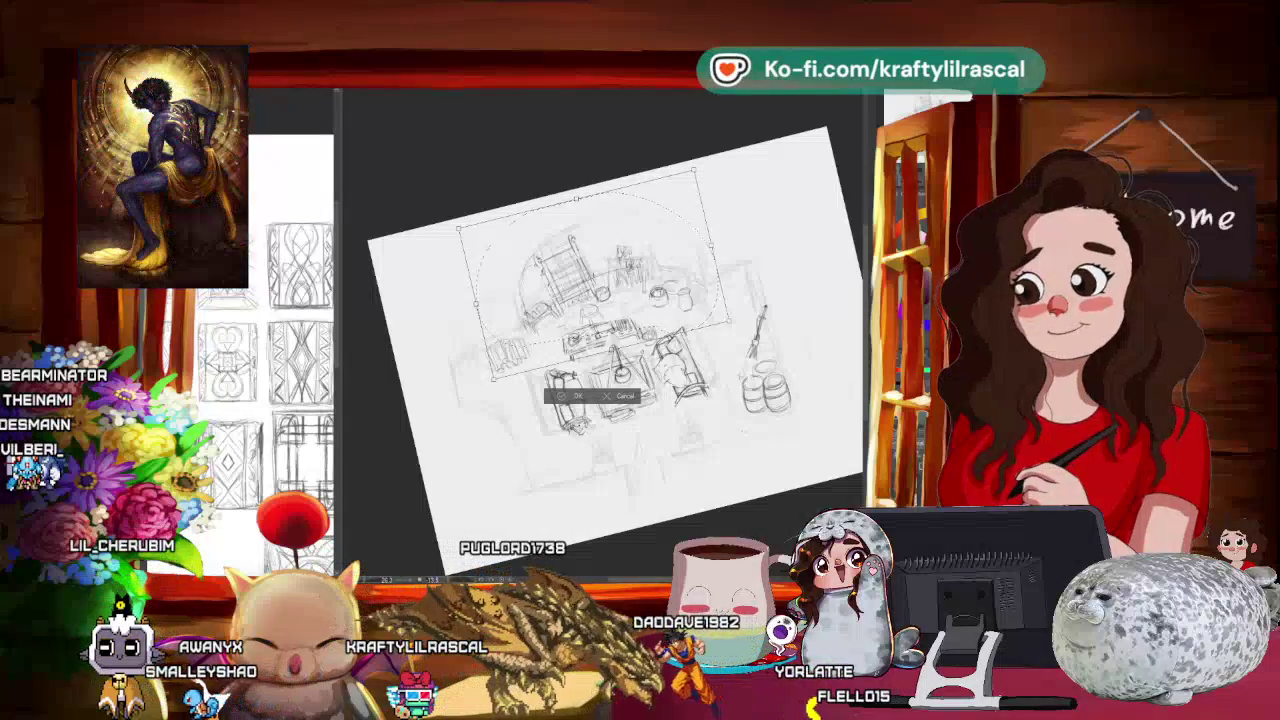
pyautogui.moveTo(595, 275); pyautogui.dragTo(603, 262)
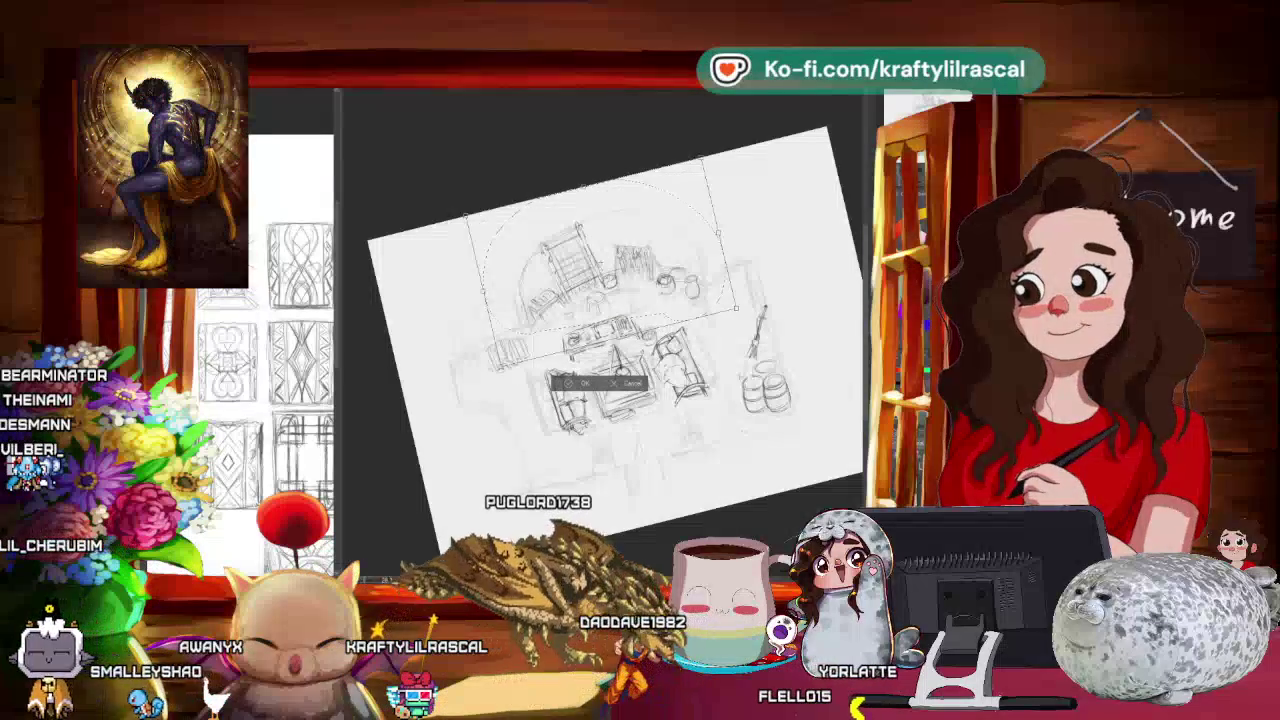
pyautogui.press('p')
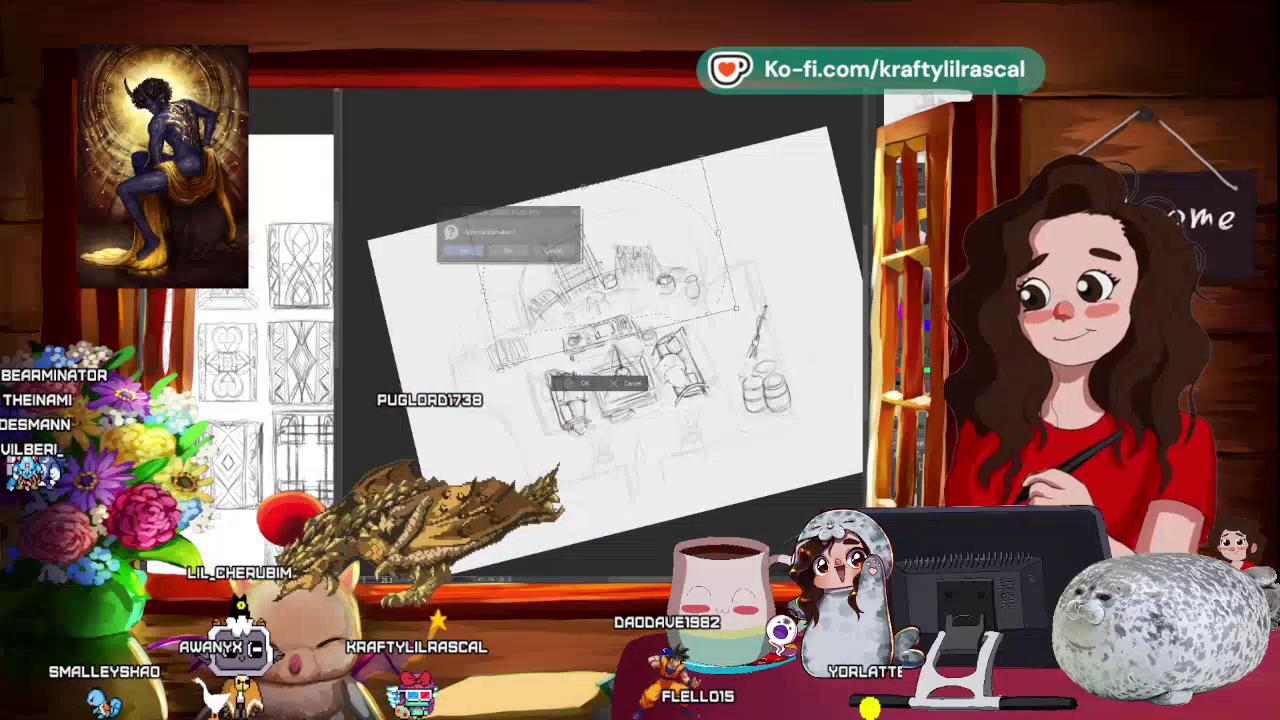
pyautogui.press('Escape')
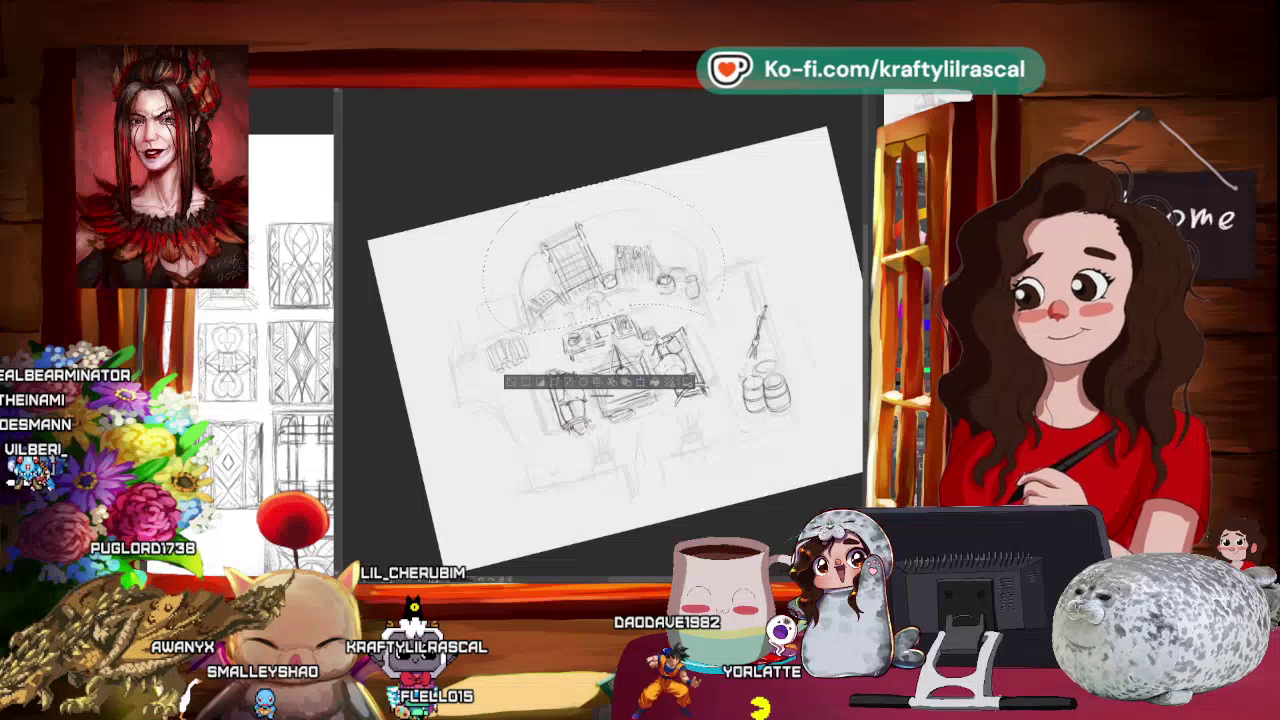
# Step: Transform the lassoed section again and confirm applying the move
pyautogui.hotkey('ctrl', 't')
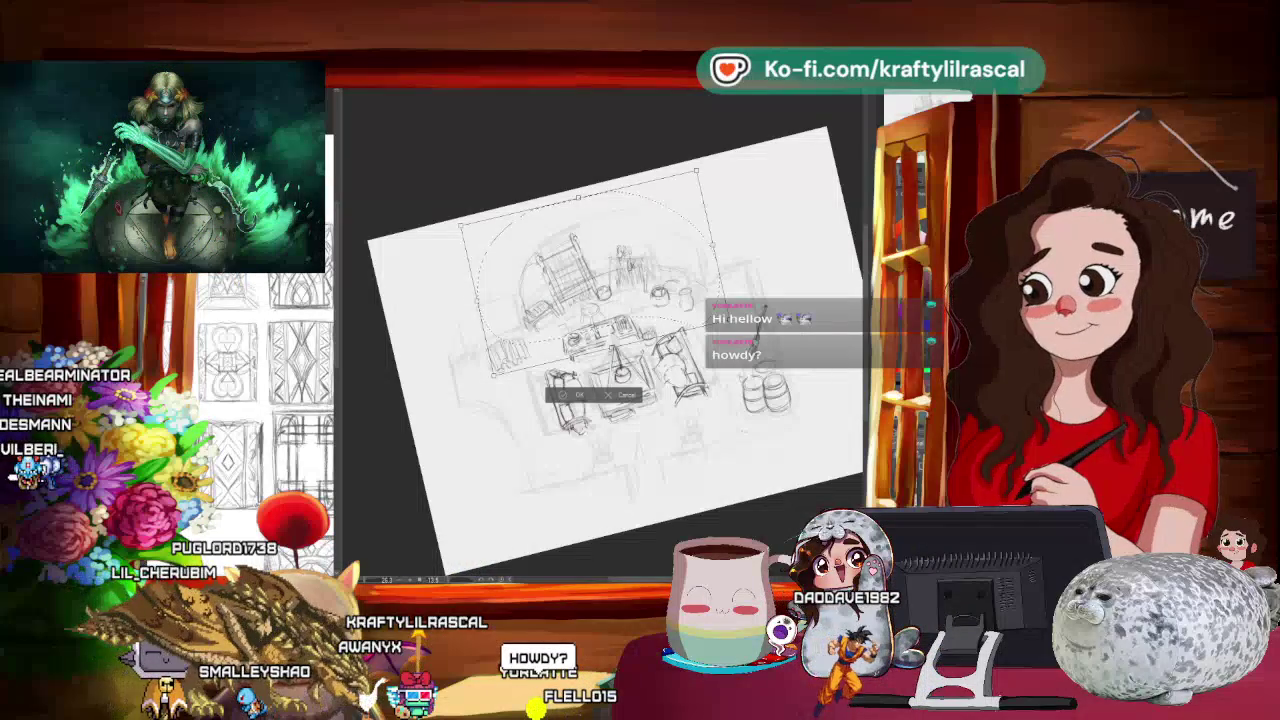
pyautogui.press('b')
pyautogui.click(463, 251)
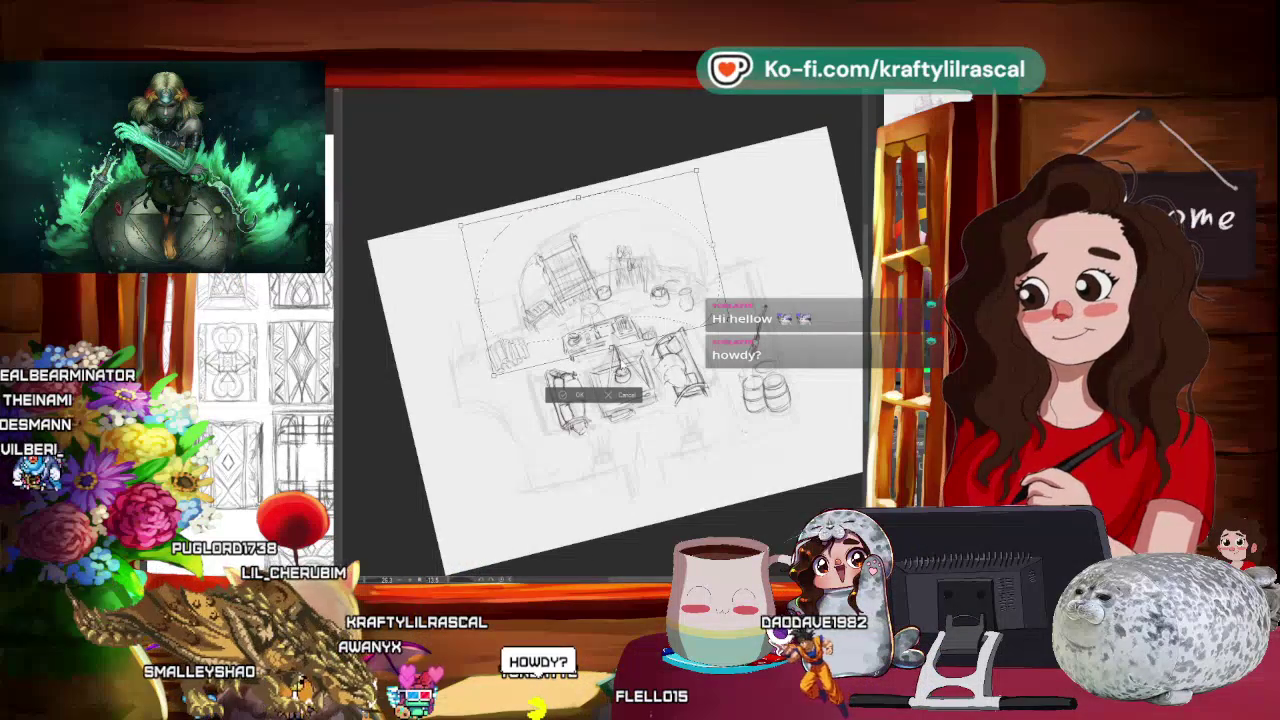
pyautogui.press('Return')
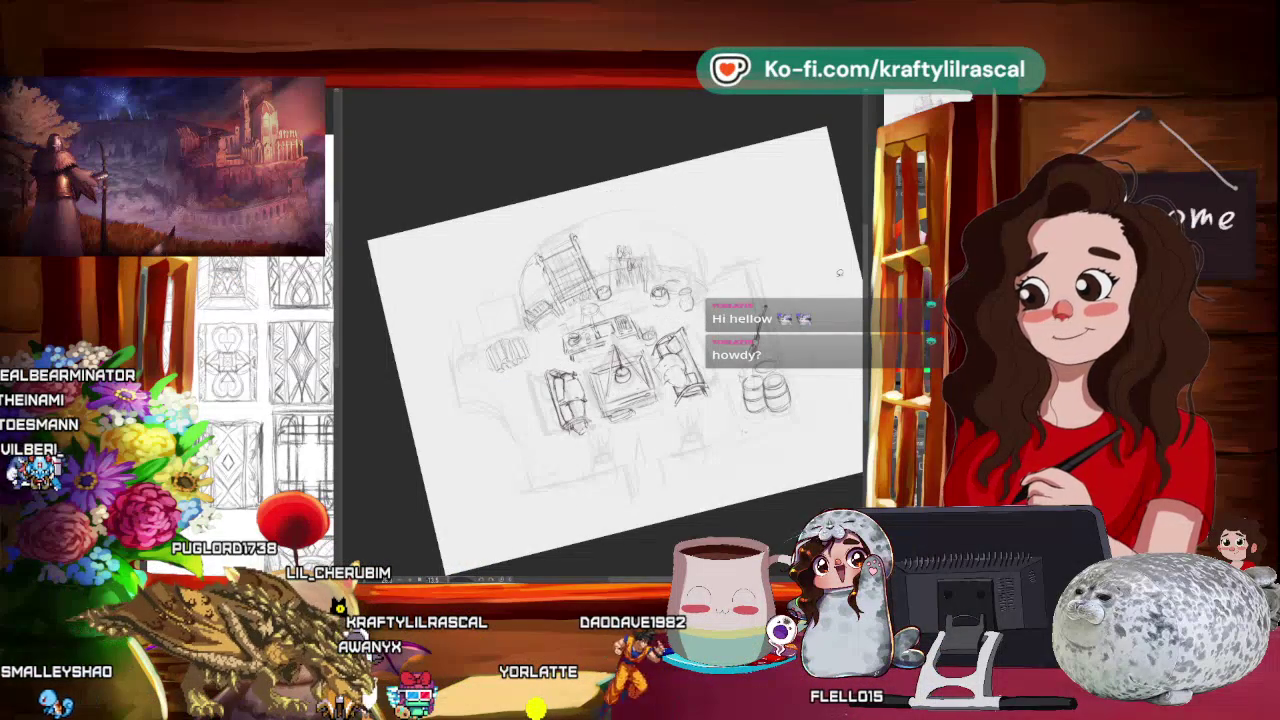
pyautogui.scroll(-3, 501, 160)
# Step: Widen the reference panel and pan it to the Master Bedroom chair sketches
pyautogui.scroll(-2, 501, 160)
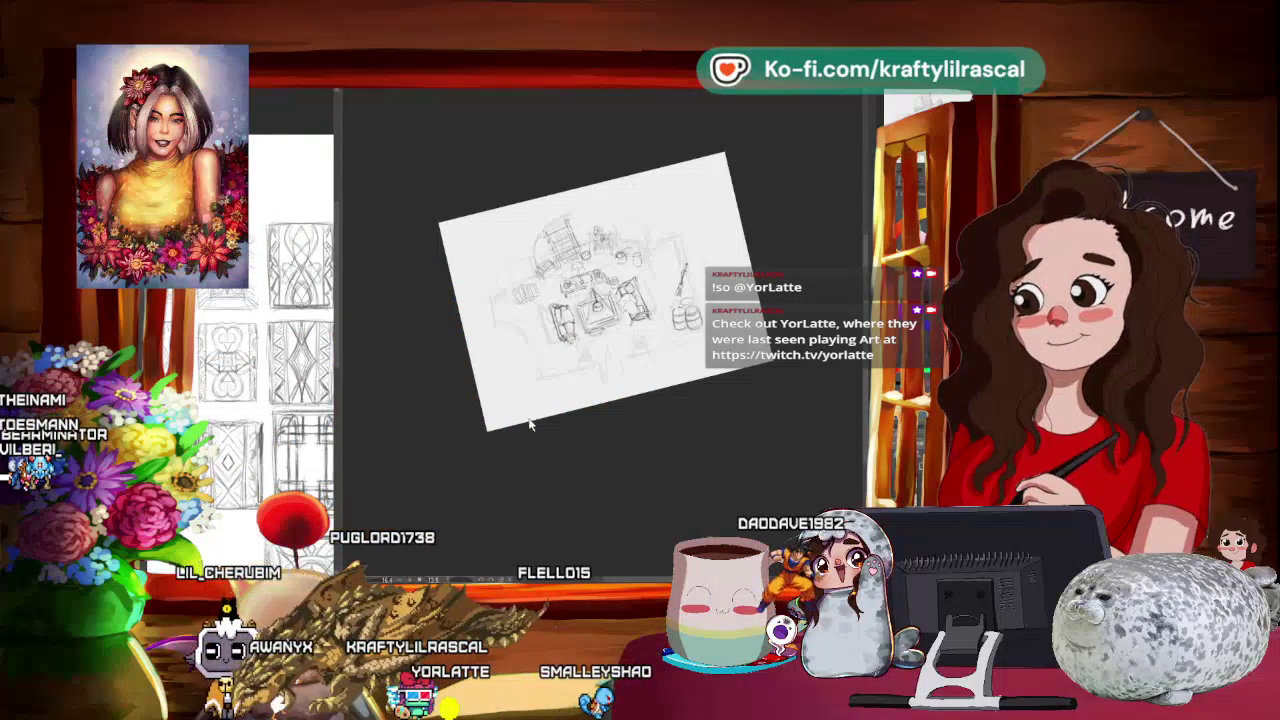
pyautogui.scroll(1, 663, 409)
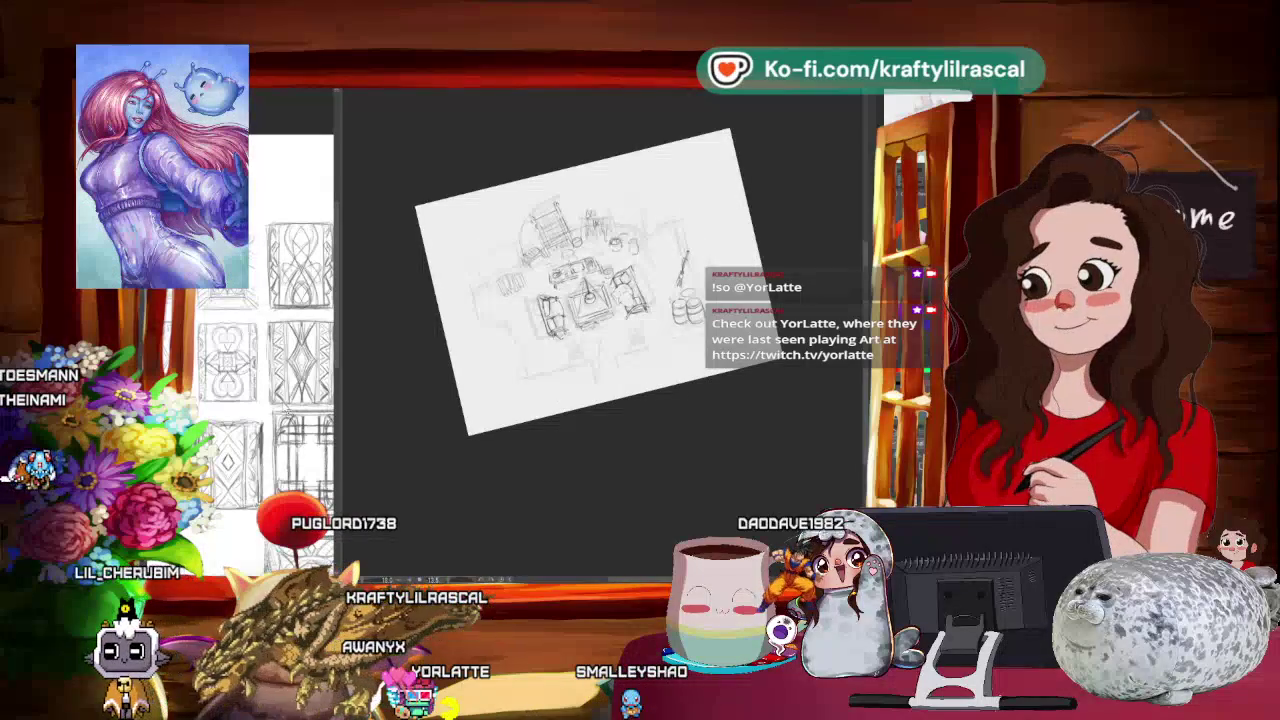
pyautogui.moveTo(342, 381); pyautogui.dragTo(480, 385)
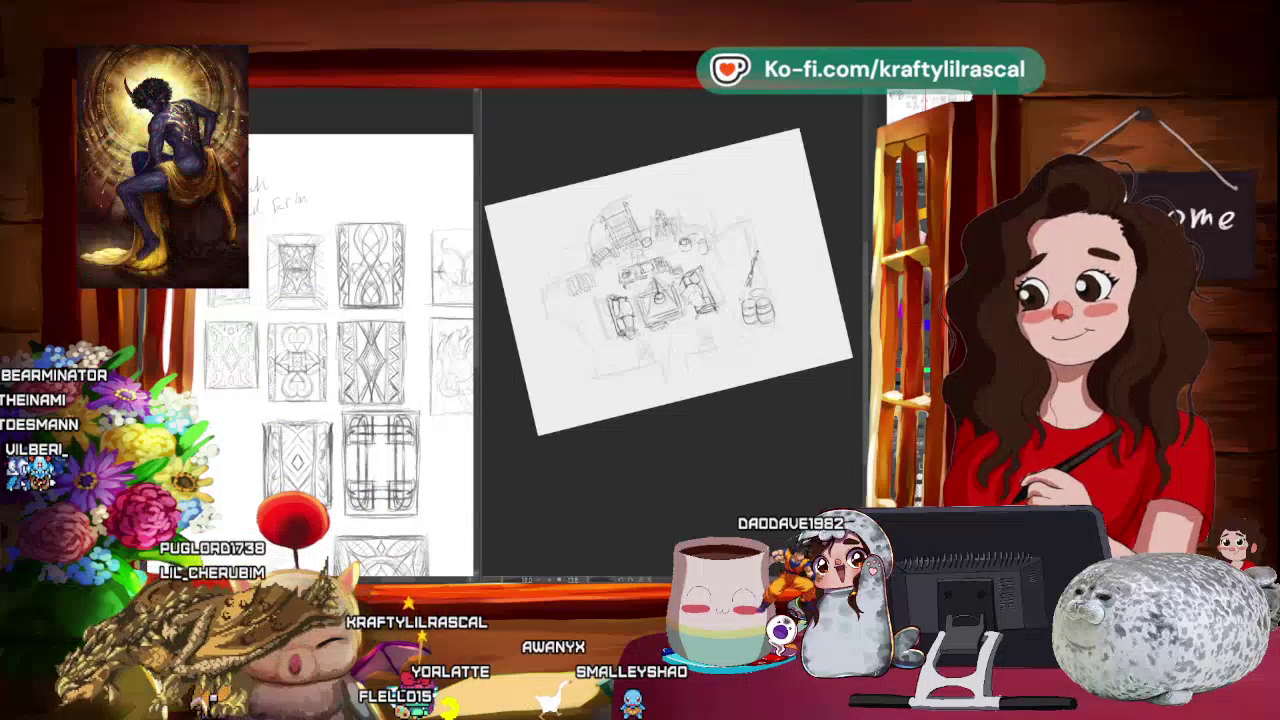
pyautogui.moveTo(400, 350); pyautogui.dragTo(490, 340)
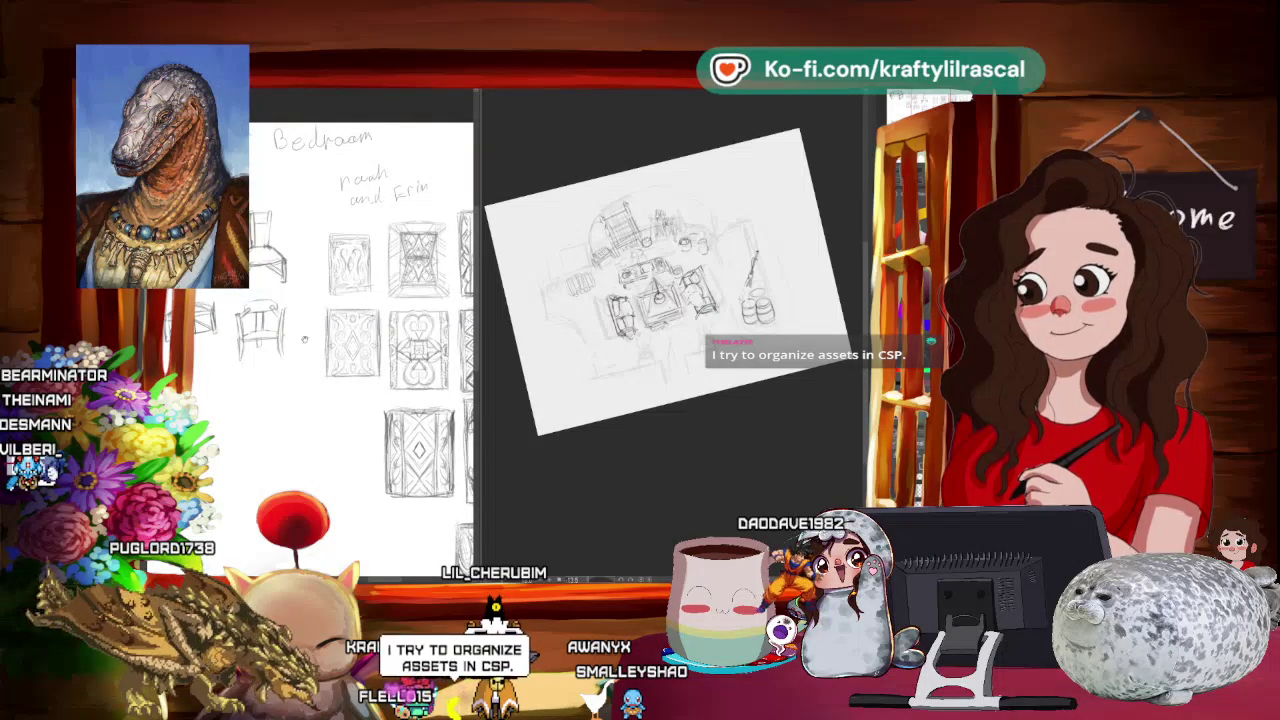
pyautogui.moveTo(400, 350); pyautogui.dragTo(430, 335)
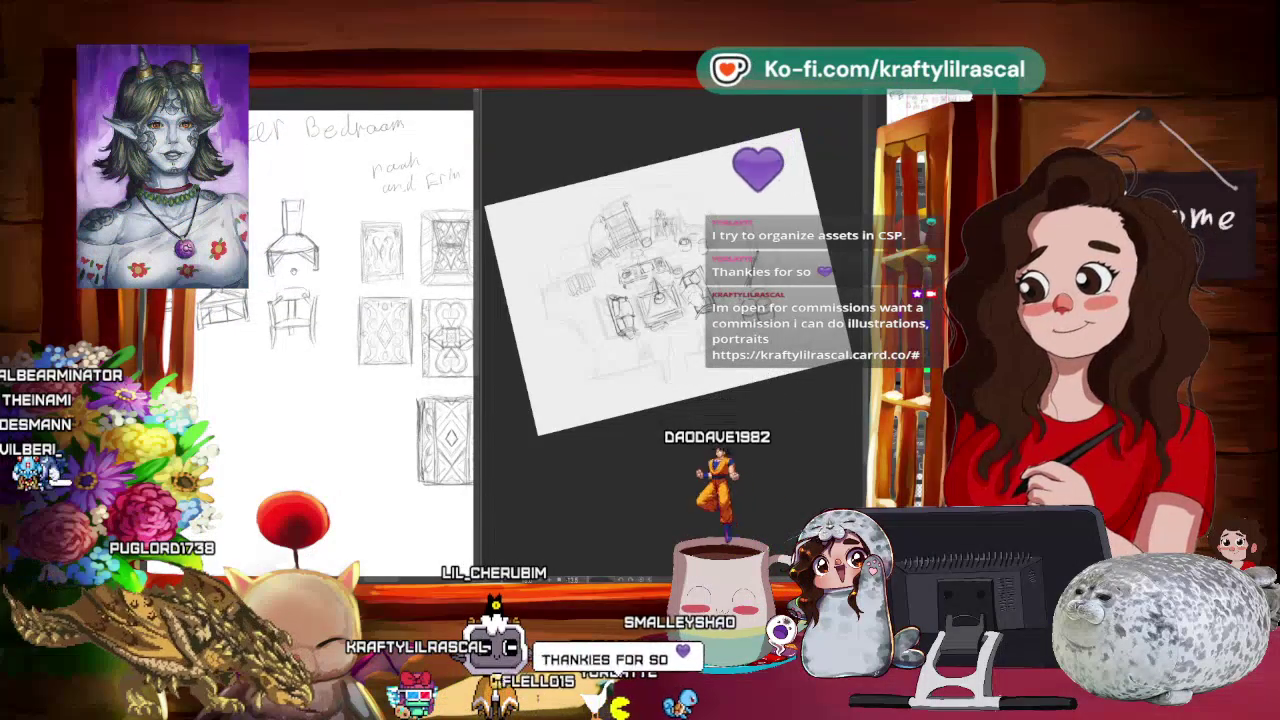
pyautogui.scroll(1, 476, 358)
pyautogui.scroll(1, 476, 358)
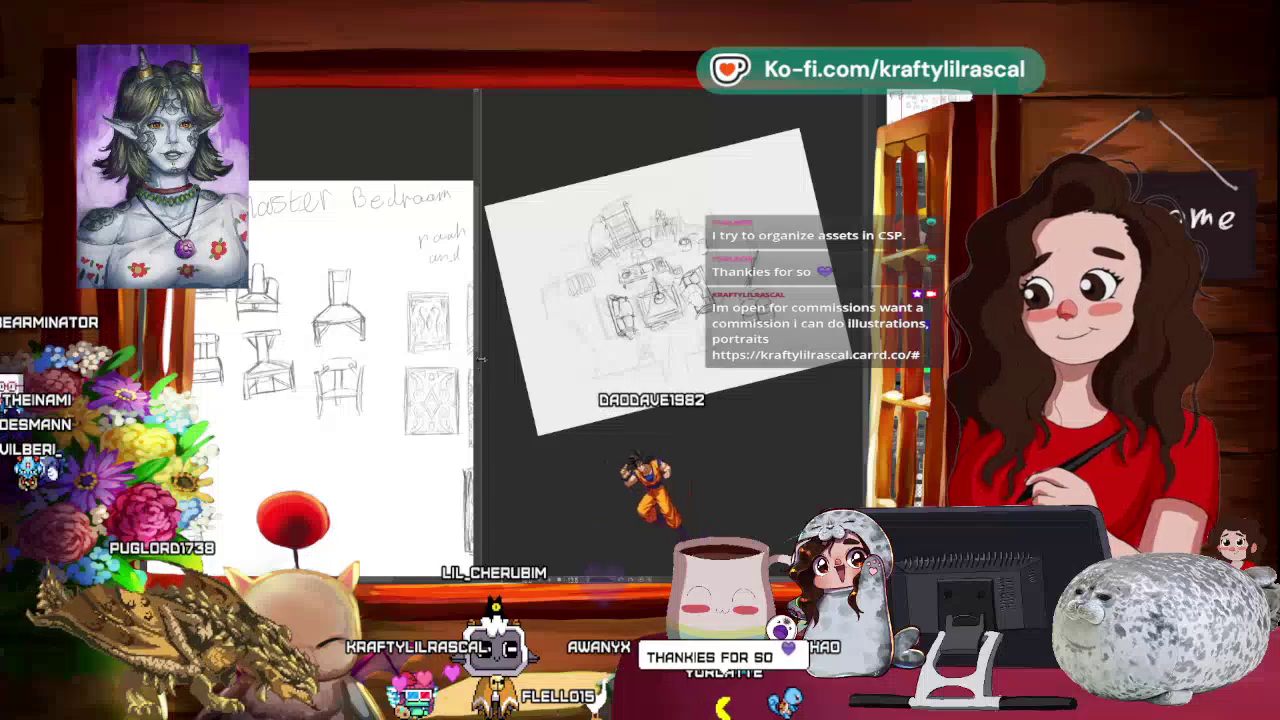
# Step: Narrow the reference panel again, zoom the canvas, and rotate the page less tilted
pyautogui.moveTo(477, 358); pyautogui.dragTo(403, 358)
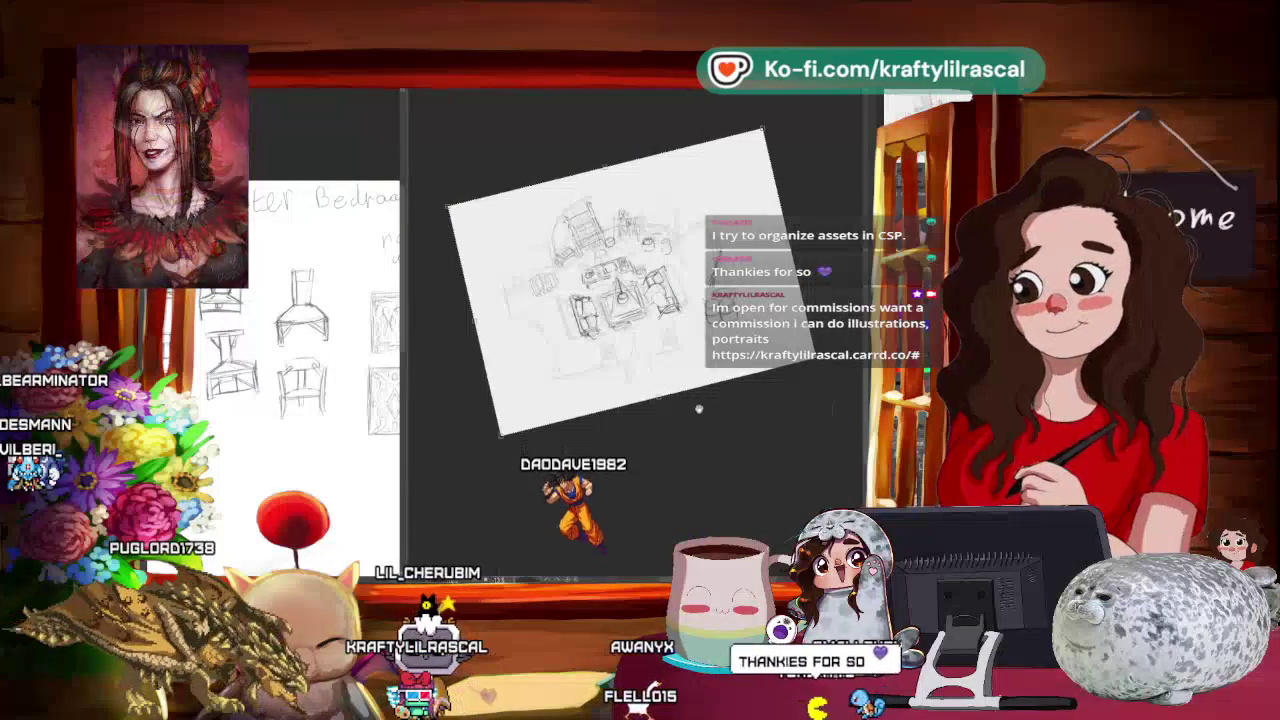
pyautogui.scroll(1, 620, 300)
pyautogui.scroll(1, 620, 300)
pyautogui.moveTo(620, 300); pyautogui.dragTo(680, 310)
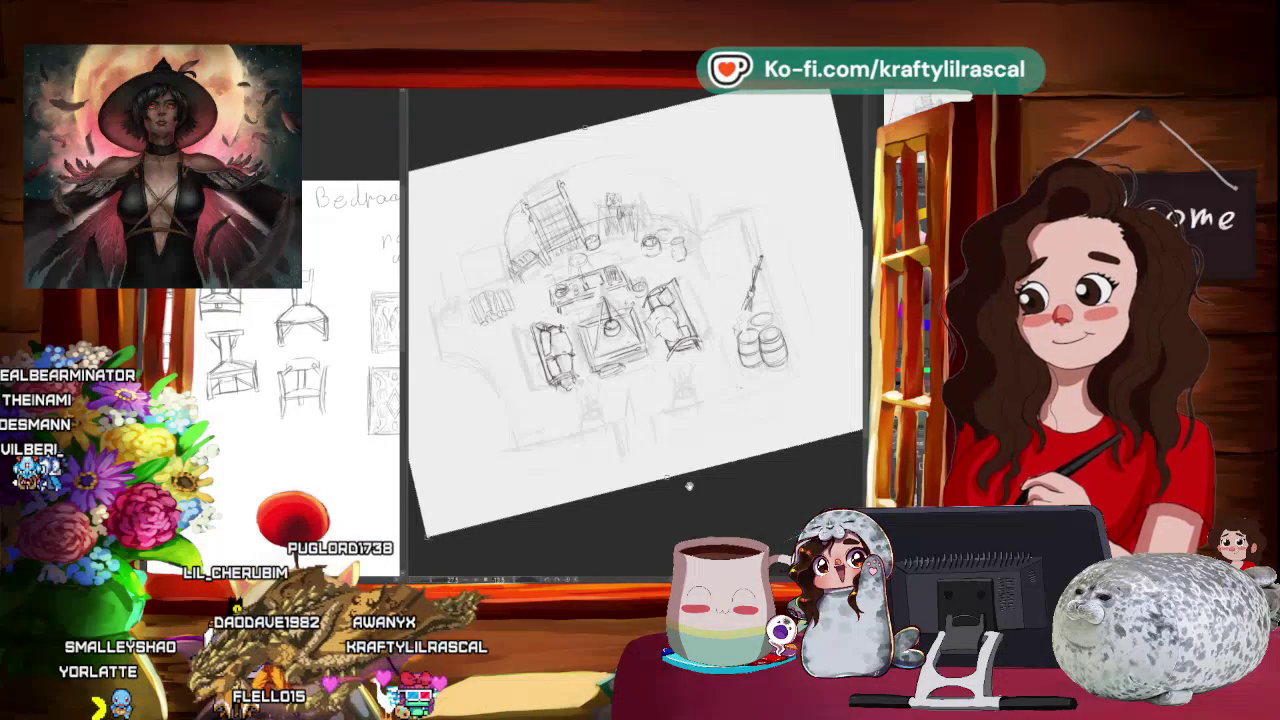
# Step: Rotate the sketch page level on the canvas, then switch to the ArtStation browser window
pyautogui.moveTo(688, 486); pyautogui.dragTo(538, 436)
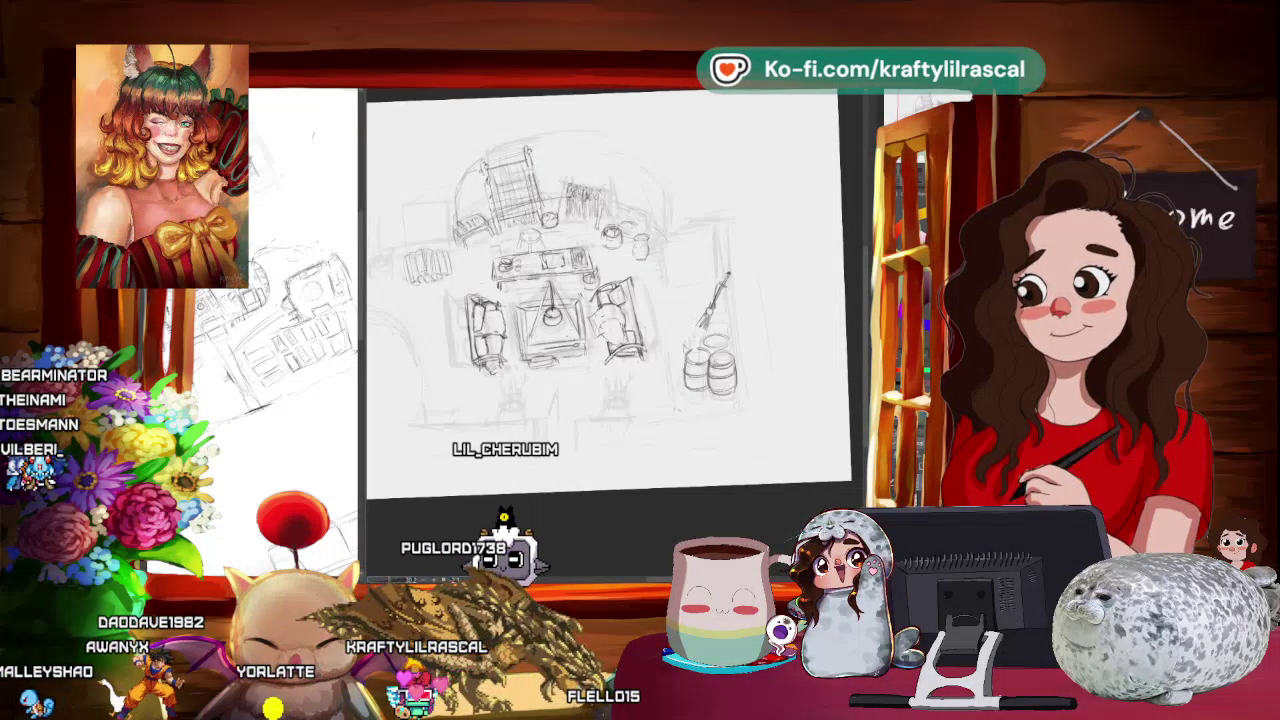
pyautogui.hotkey('alt', 'Tab')
# Step: Open the X4 Foundations Envoy Pack project and unlike it, then view the Birds Nest interior project
pyautogui.scroll(-5, 400, 294)
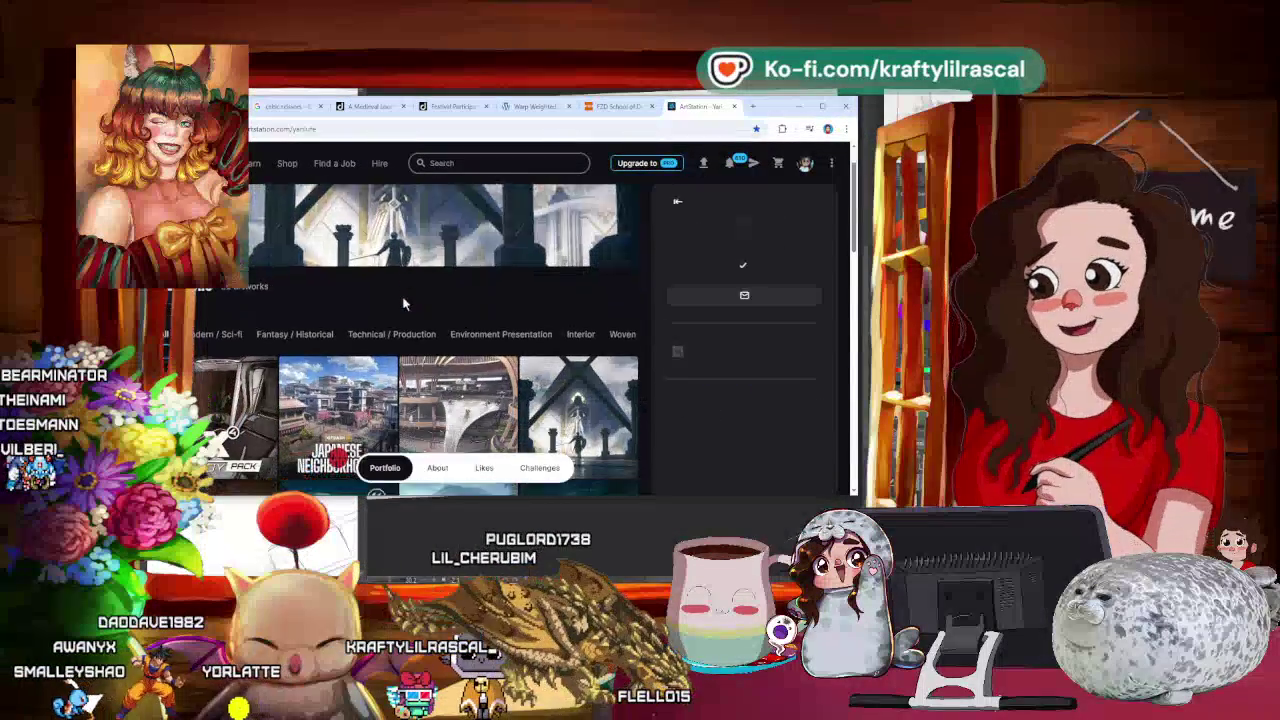
pyautogui.click(265, 292)
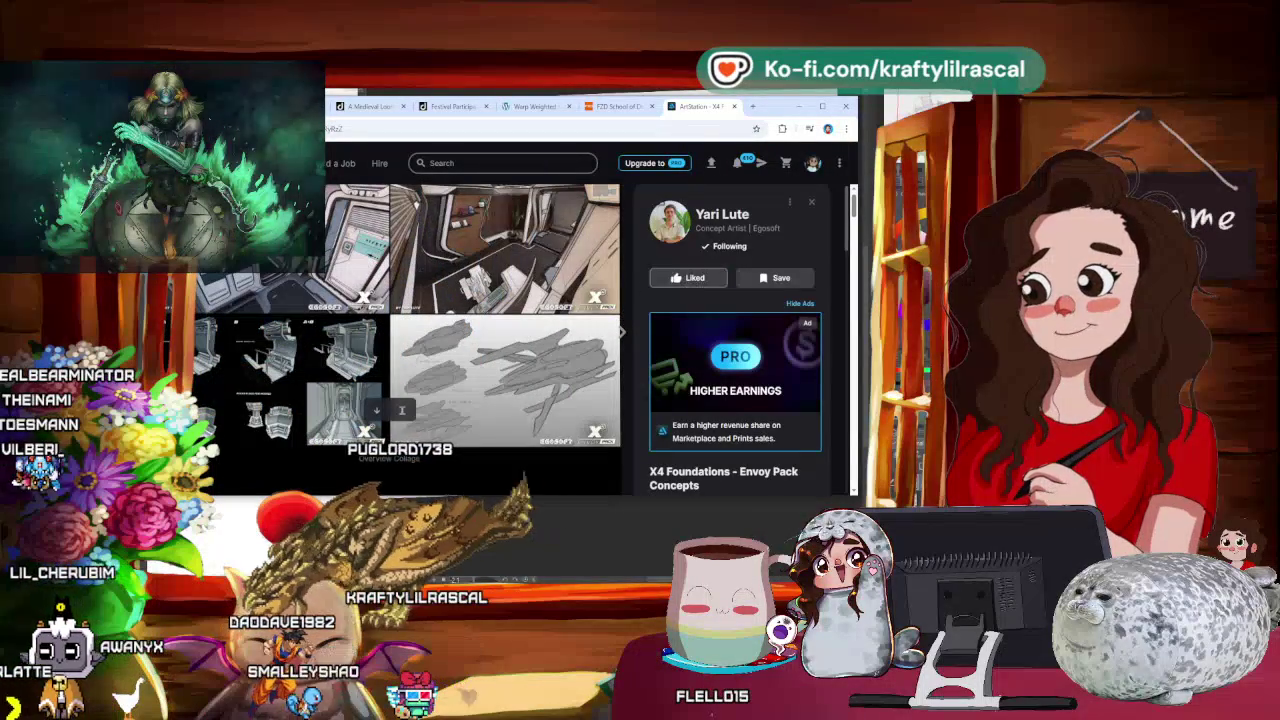
pyautogui.click(712, 281)
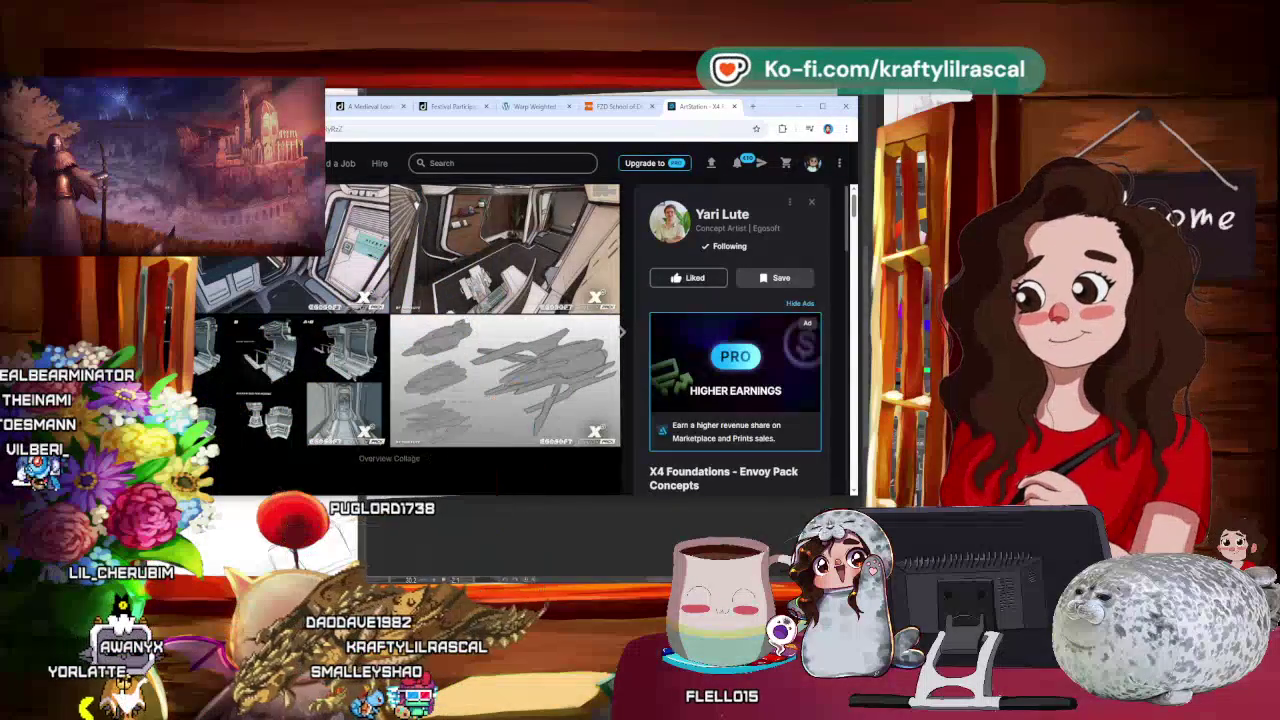
pyautogui.press('Escape')
pyautogui.scroll(-5, 520, 314)
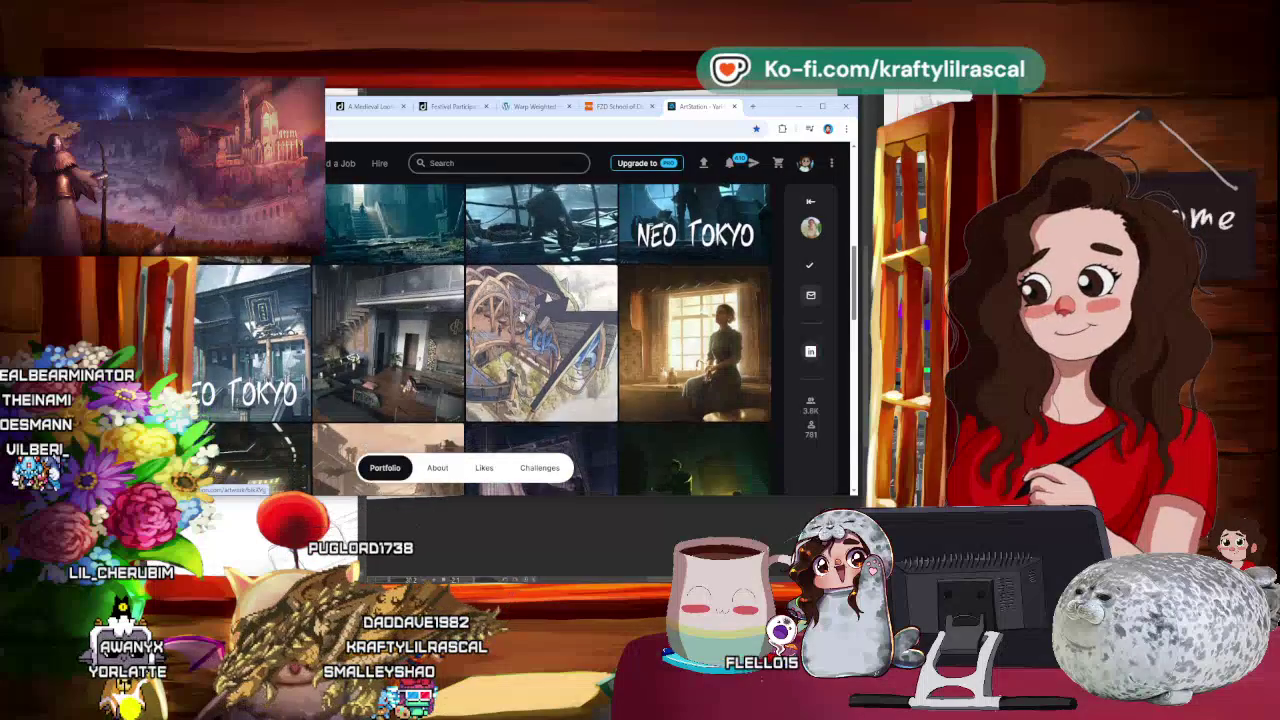
pyautogui.click(540, 322)
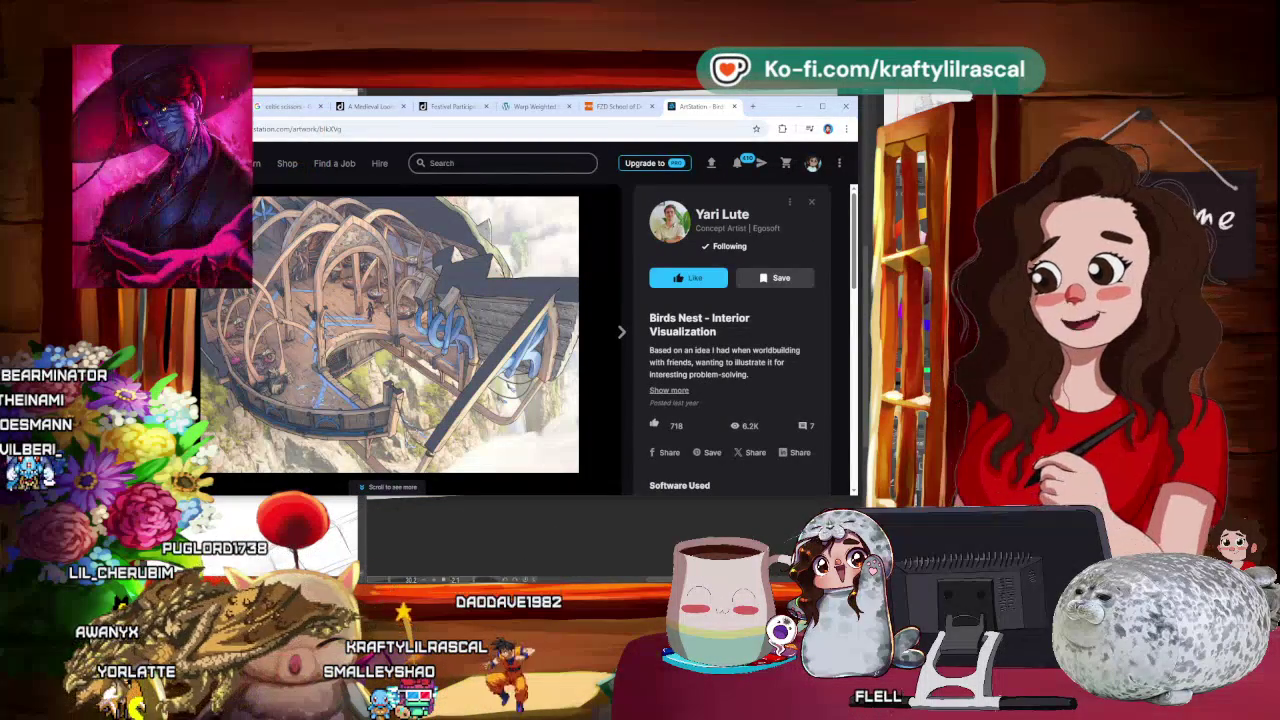
pyautogui.press('Escape')
# Step: Scroll further down the portfolio and look over the Dogfighting Bar artwork
pyautogui.scroll(-2, 306, 284)
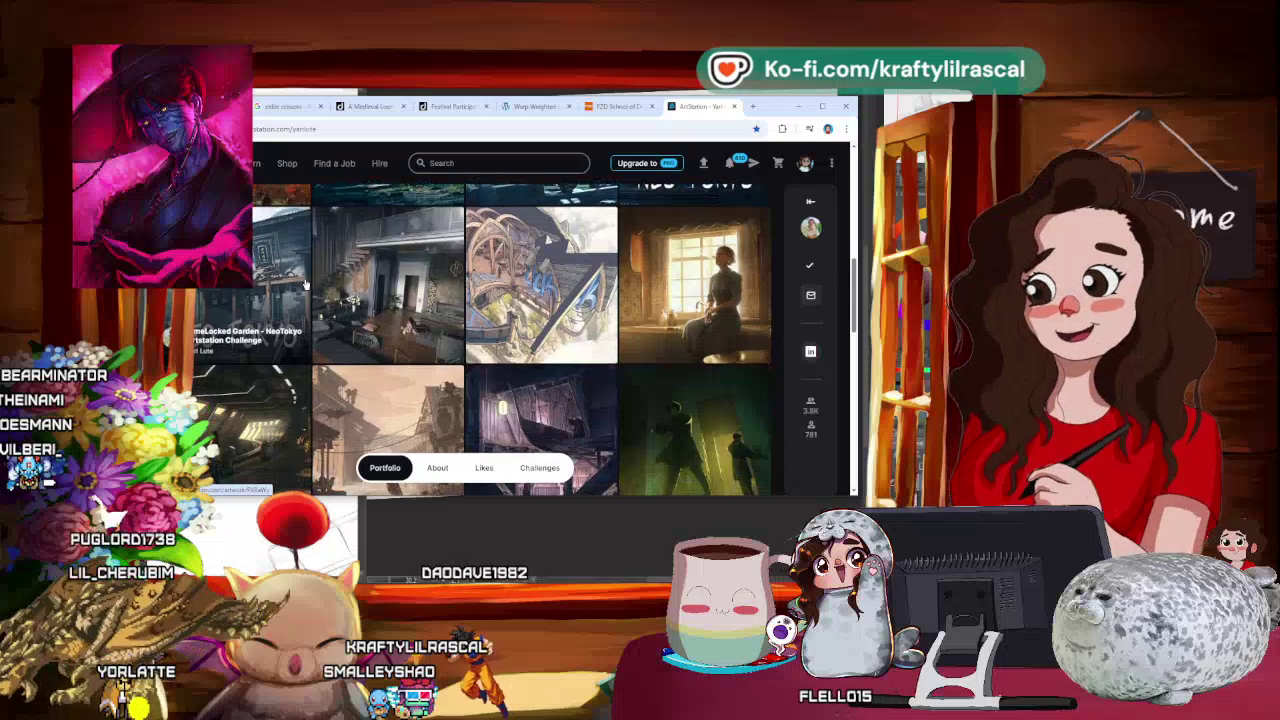
pyautogui.scroll(-2, 306, 284)
pyautogui.scroll(-2, 306, 284)
pyautogui.scroll(-2, 306, 284)
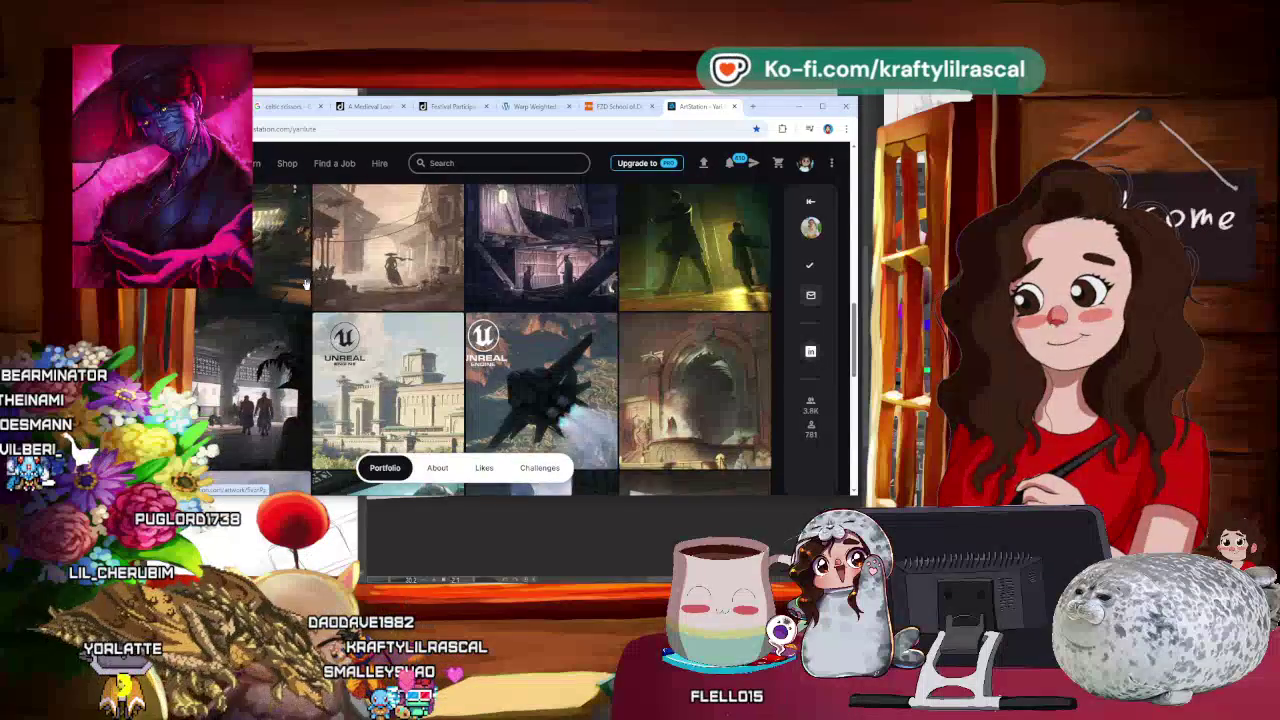
pyautogui.scroll(-2, 306, 284)
pyautogui.scroll(-2, 306, 284)
pyautogui.scroll(-2, 306, 284)
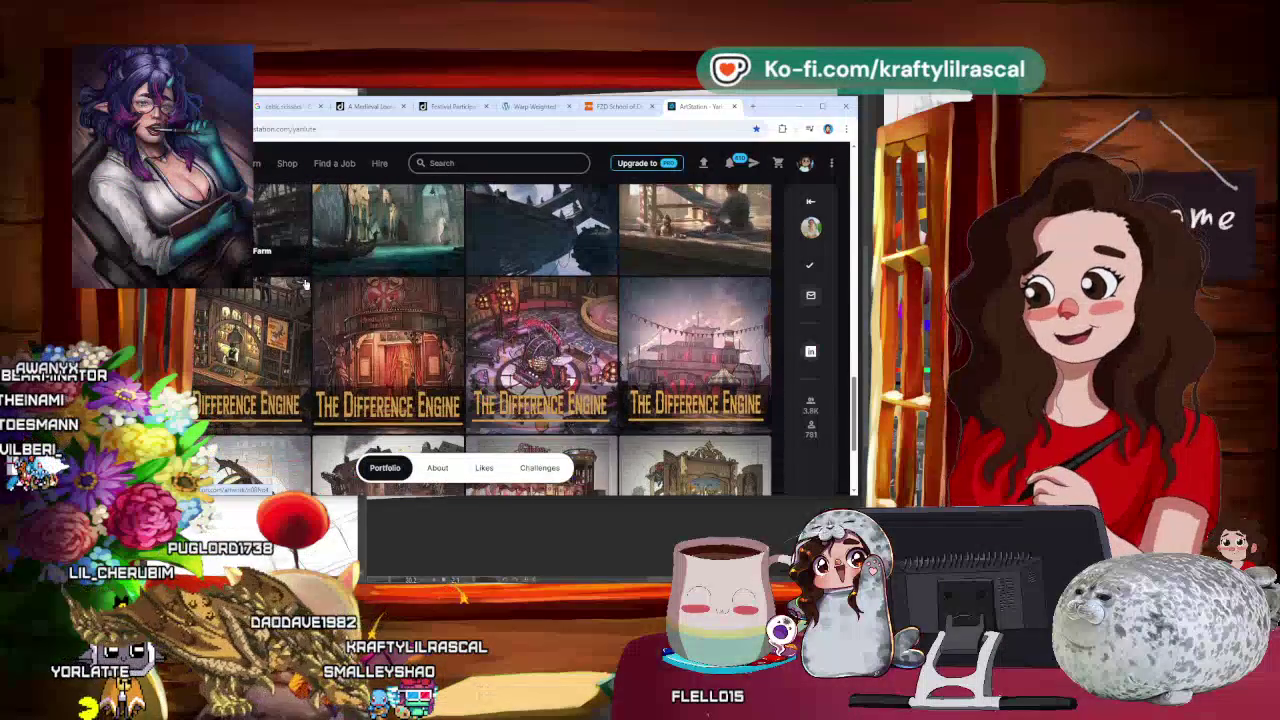
pyautogui.click(222, 333)
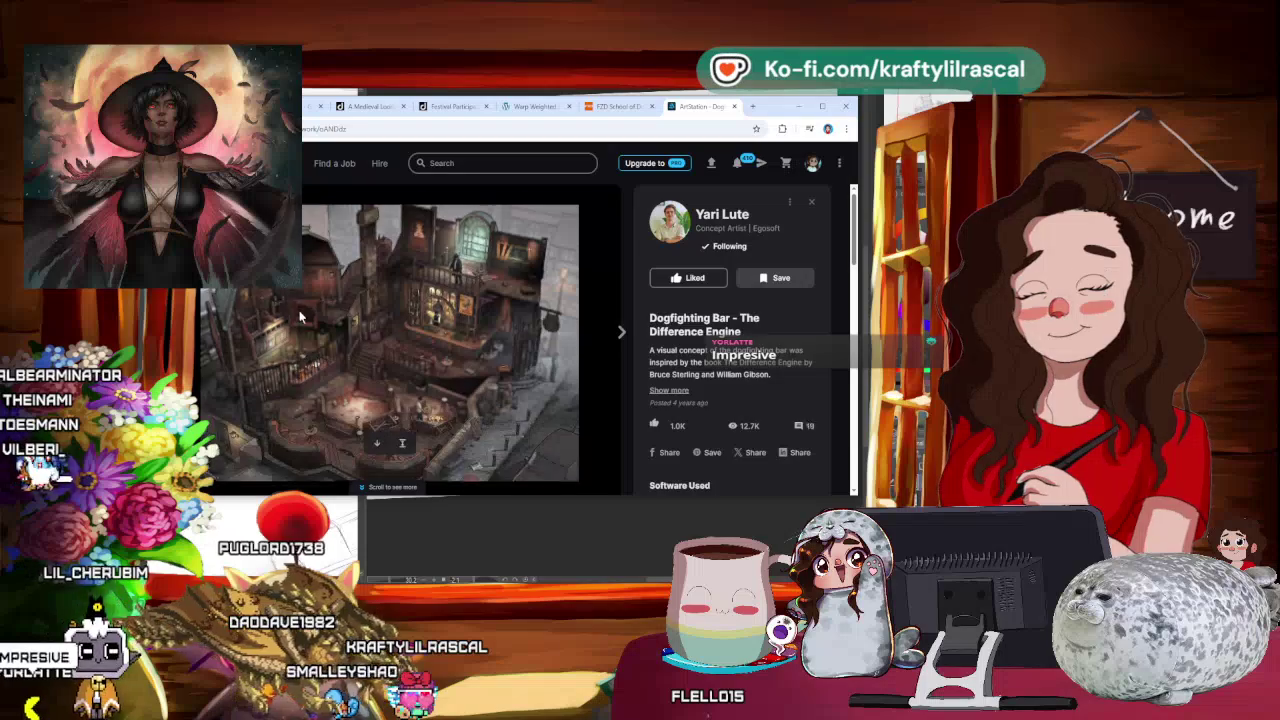
pyautogui.scroll(-1, 299, 316)
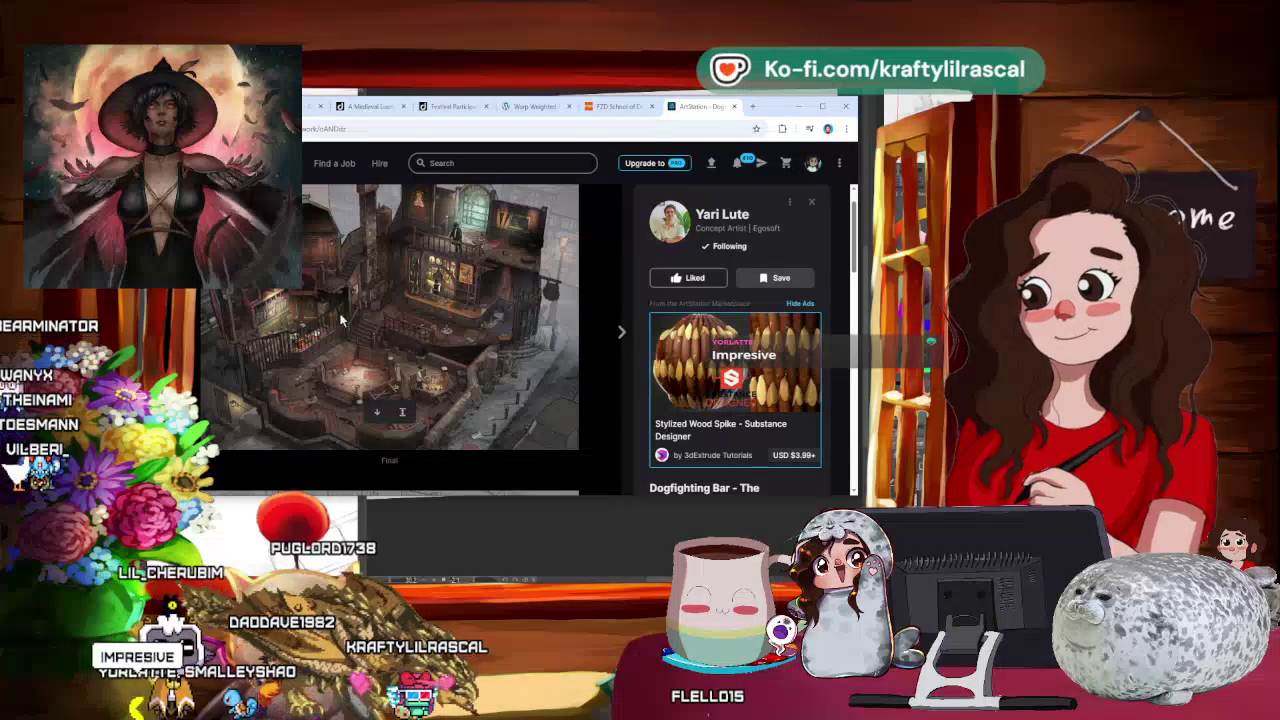
pyautogui.scroll(2, 312, 310)
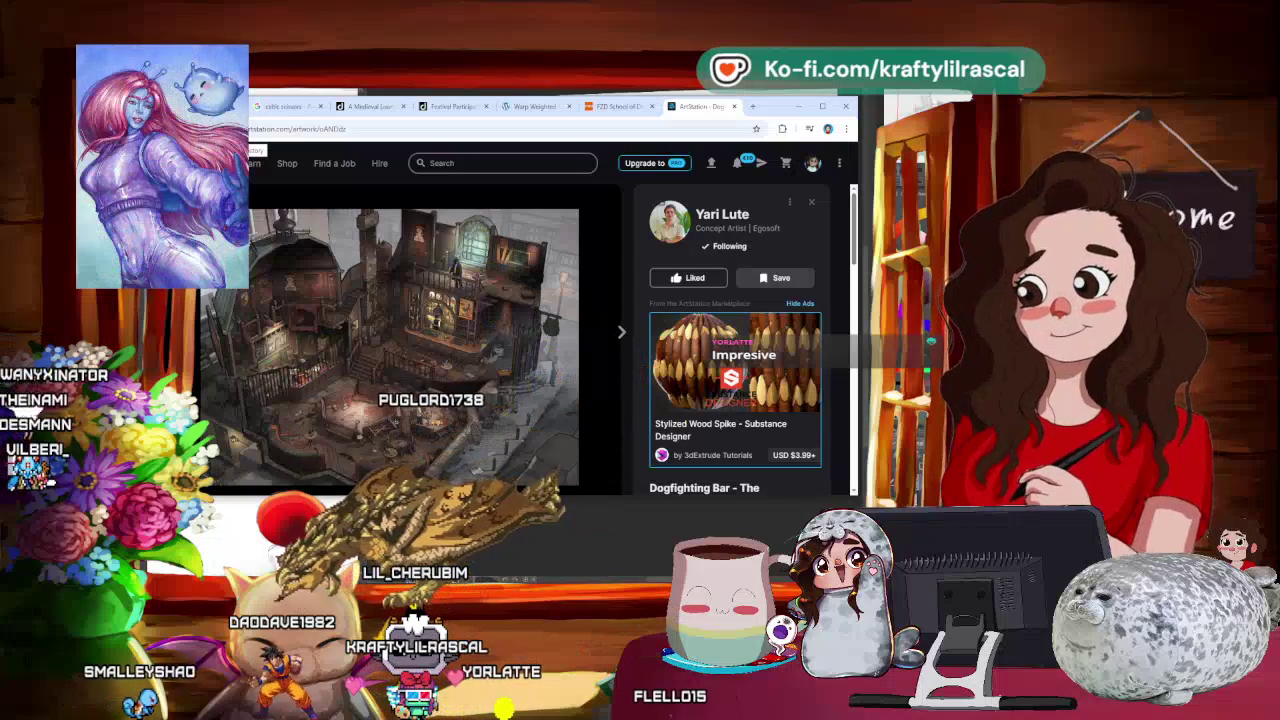
pyautogui.press('Escape')
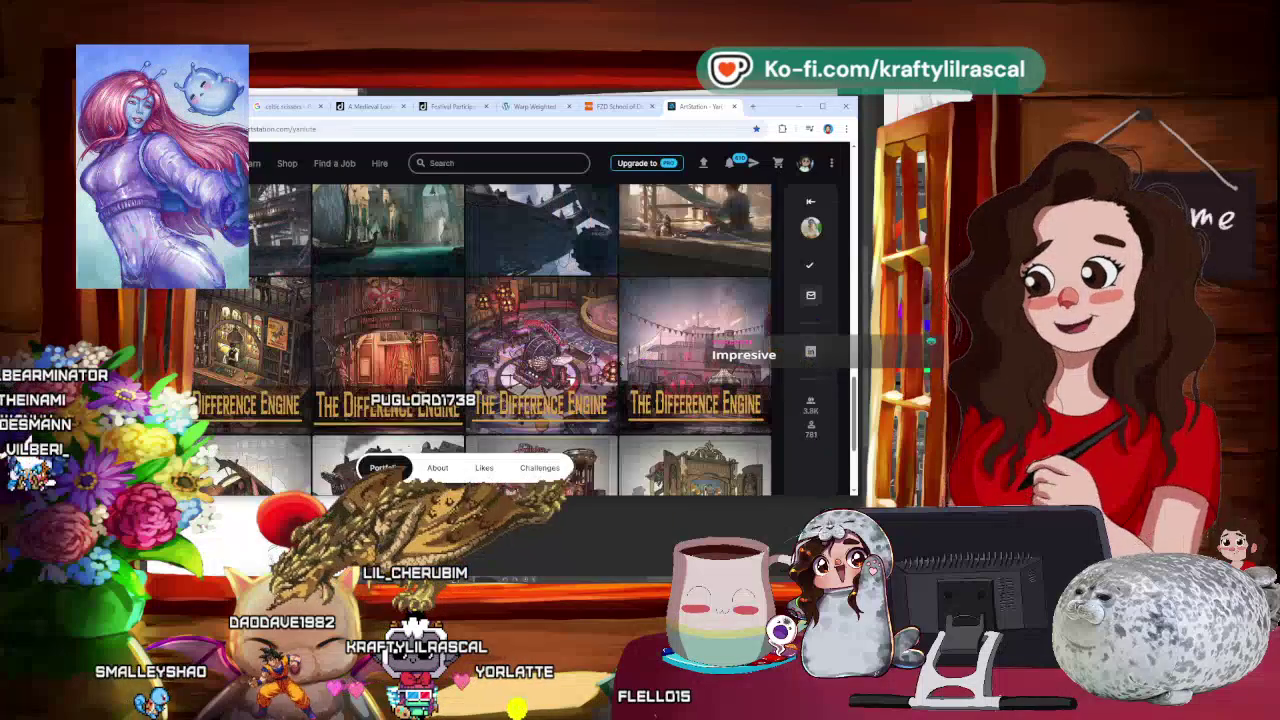
# Step: Scroll back up, start a site search, and open a new blank browser tab
pyautogui.scroll(3, 500, 340)
pyautogui.scroll(3, 500, 340)
pyautogui.scroll(3, 500, 340)
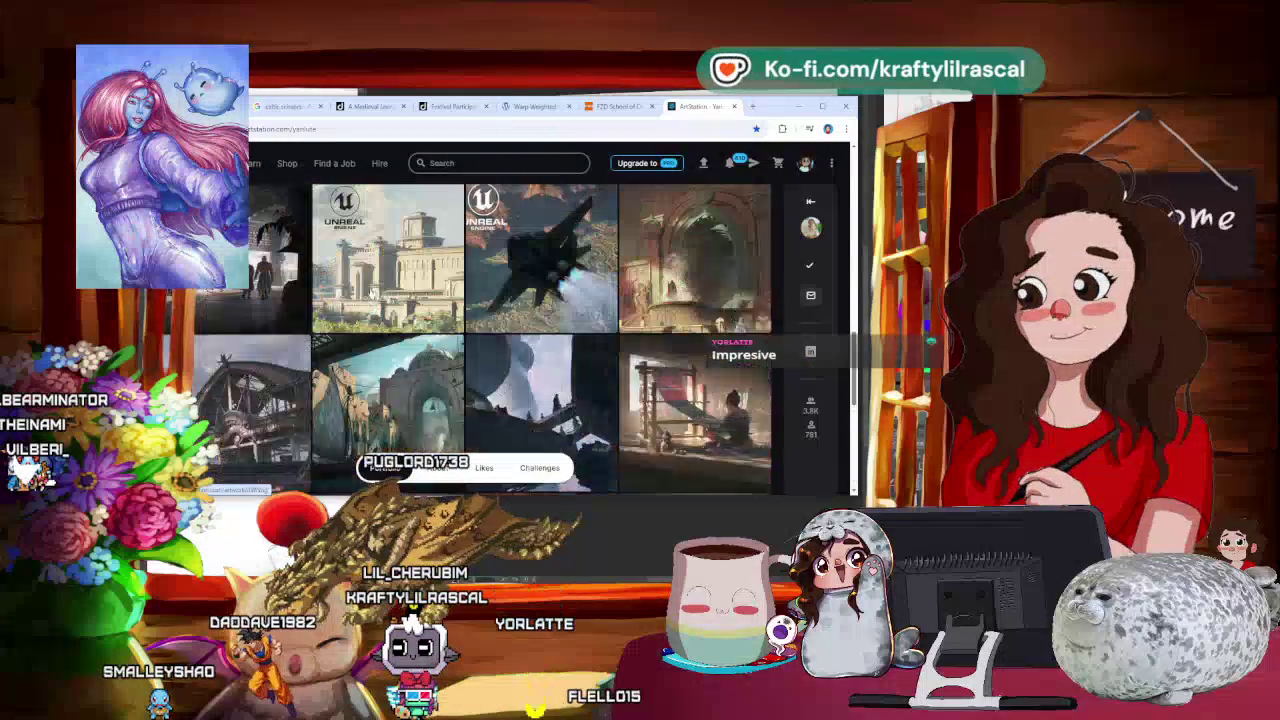
pyautogui.scroll(3, 500, 340)
pyautogui.scroll(-1, 540, 340)
pyautogui.click(498, 163)
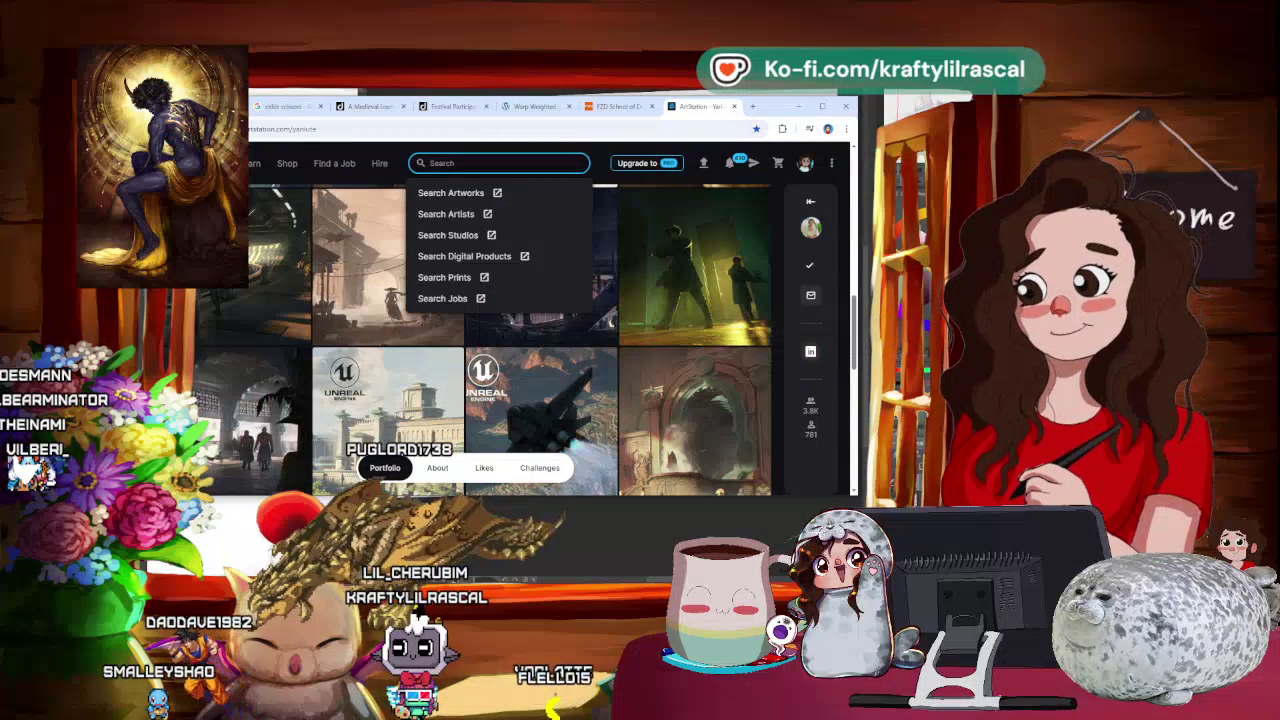
pyautogui.click(754, 107)
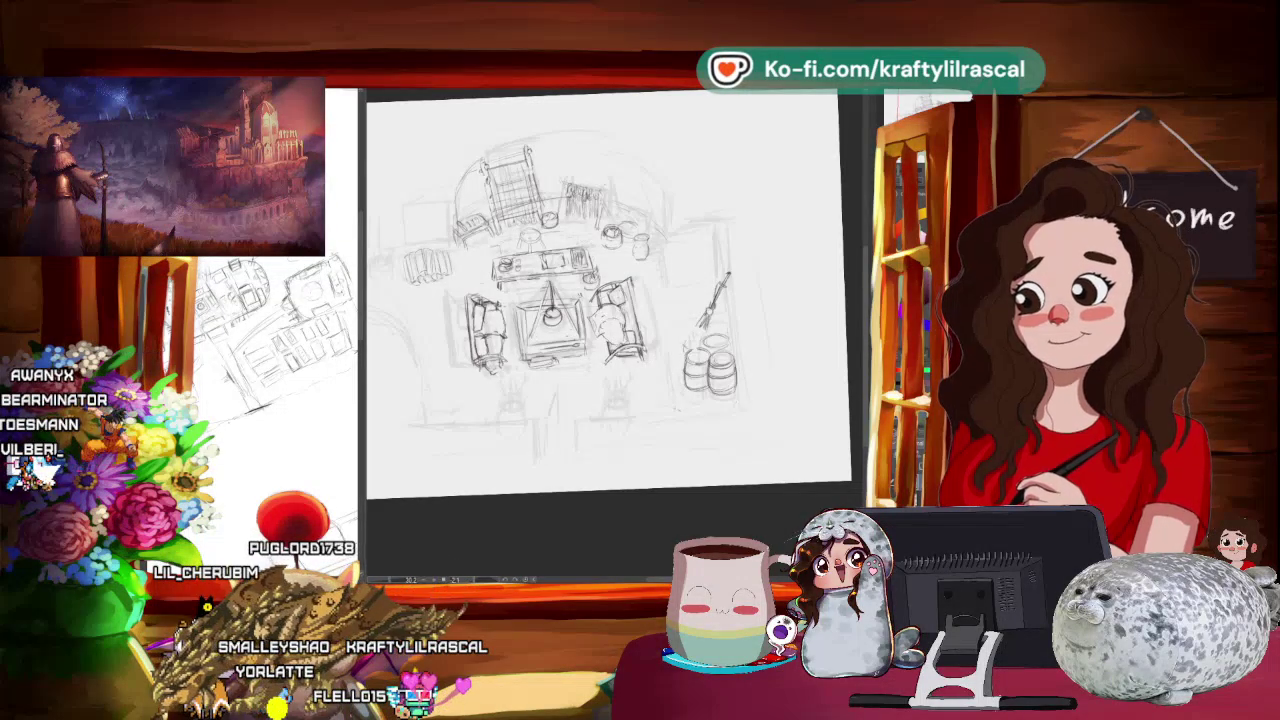
# Step: Switch over to the Instagram post of the Maporomoko interior illustration
pyautogui.hotkey('alt', 'Tab')
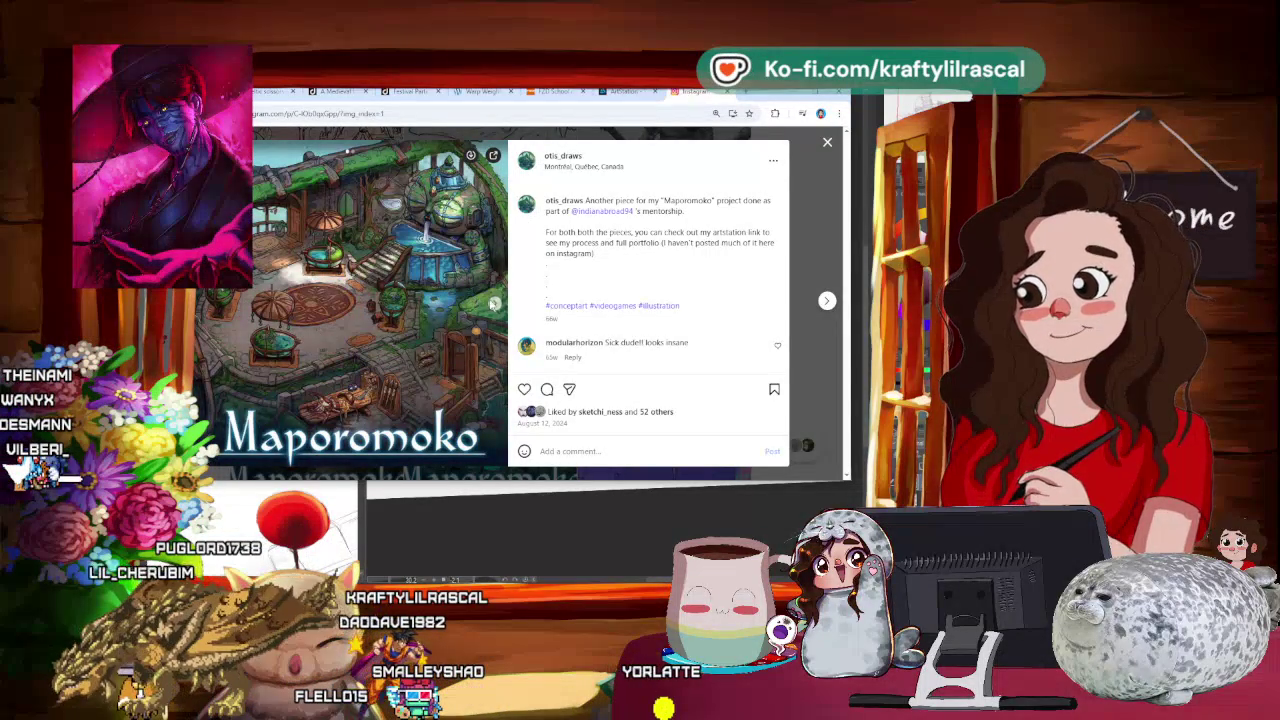
# Step: View the second Maporomoko image, then close the post and scroll the artist's profile grid
pyautogui.click(494, 304)
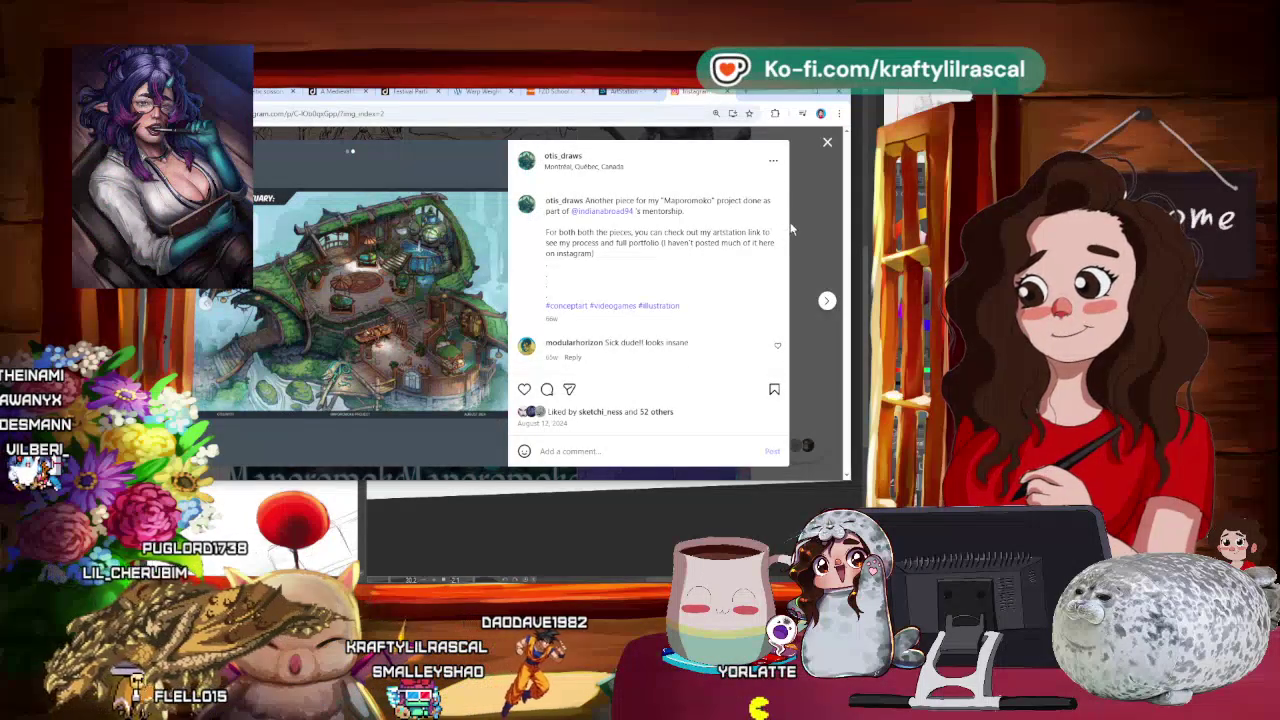
pyautogui.click(828, 145)
pyautogui.scroll(2, 500, 275)
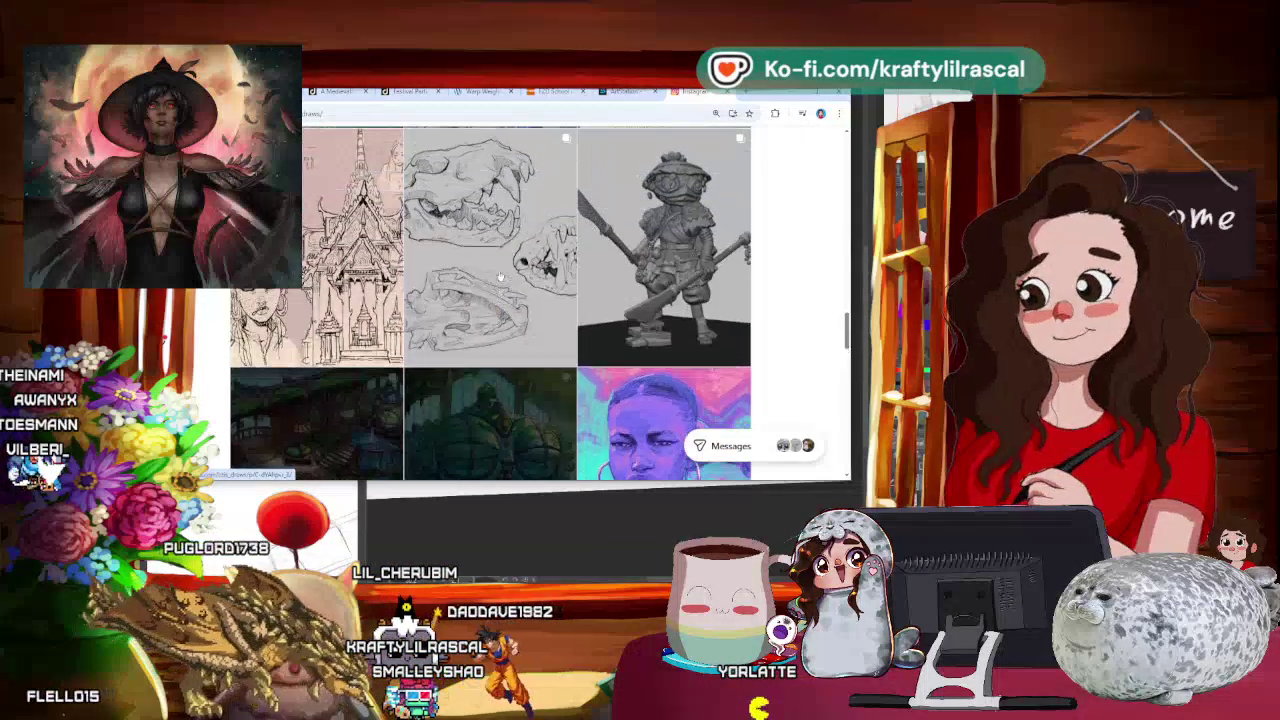
pyautogui.scroll(2, 499, 276)
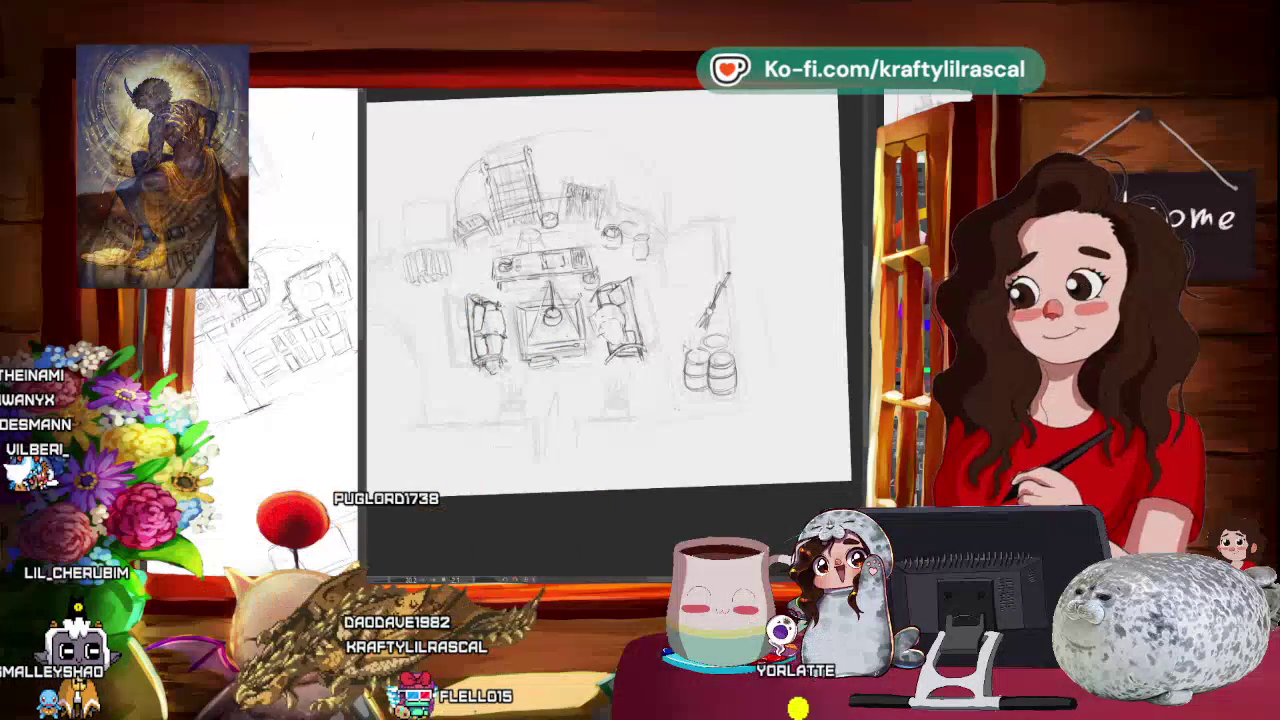
# Step: Pan the room sketch, reset the canvas rotation, and zoom in on the sofas and table
pyautogui.moveTo(617, 537)
pyautogui.mouseDown()
pyautogui.moveTo(715, 527)
pyautogui.moveTo(758, 497)
pyautogui.mouseUp()
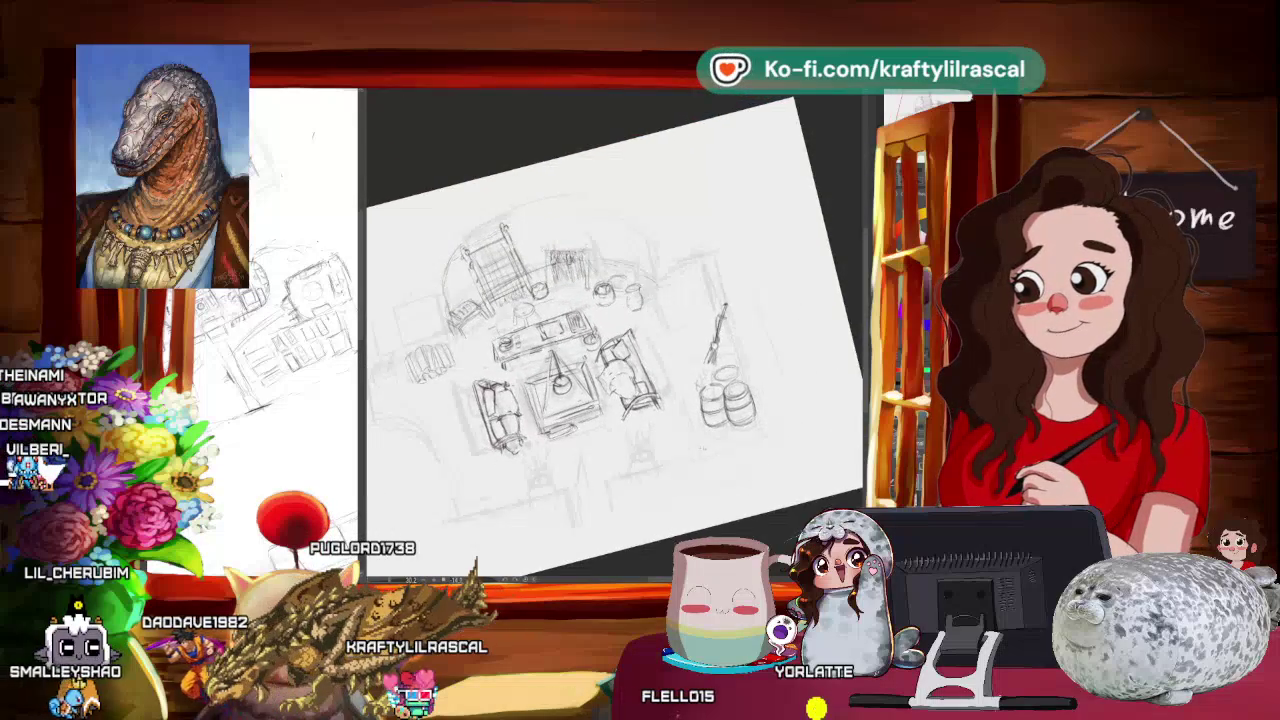
pyautogui.press('Escape')
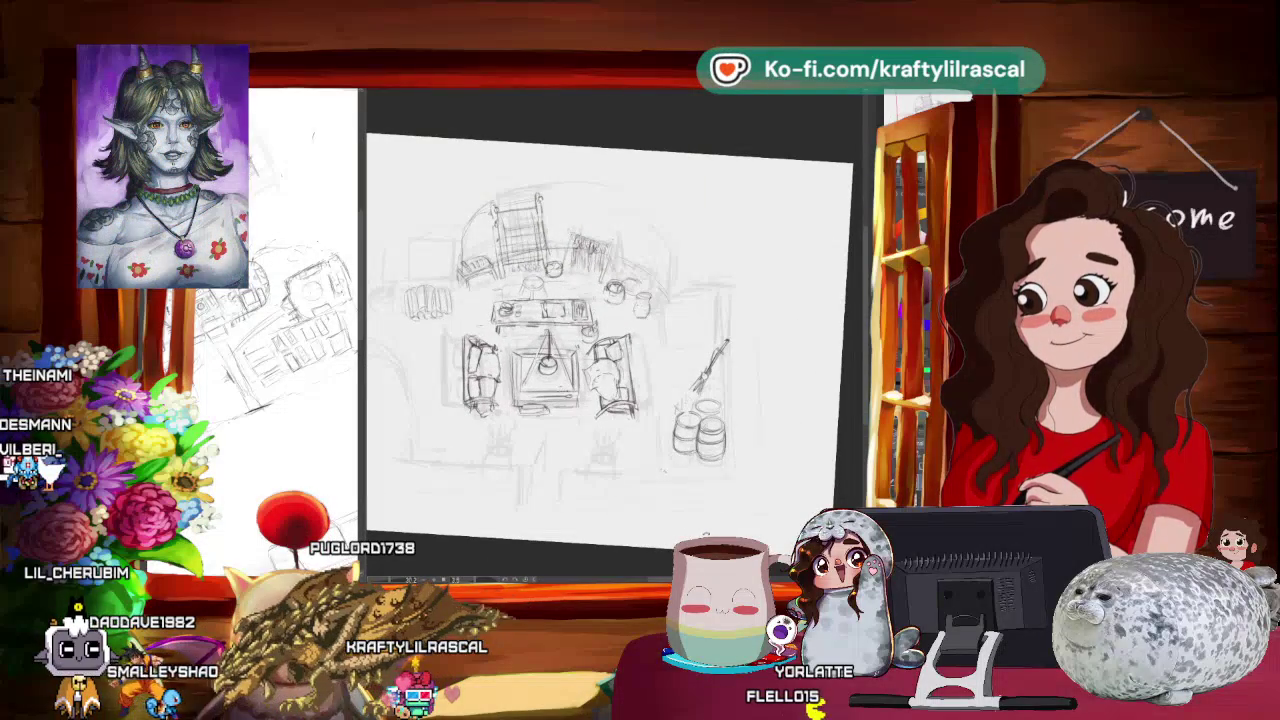
pyautogui.moveTo(663, 468); pyautogui.dragTo(771, 455)
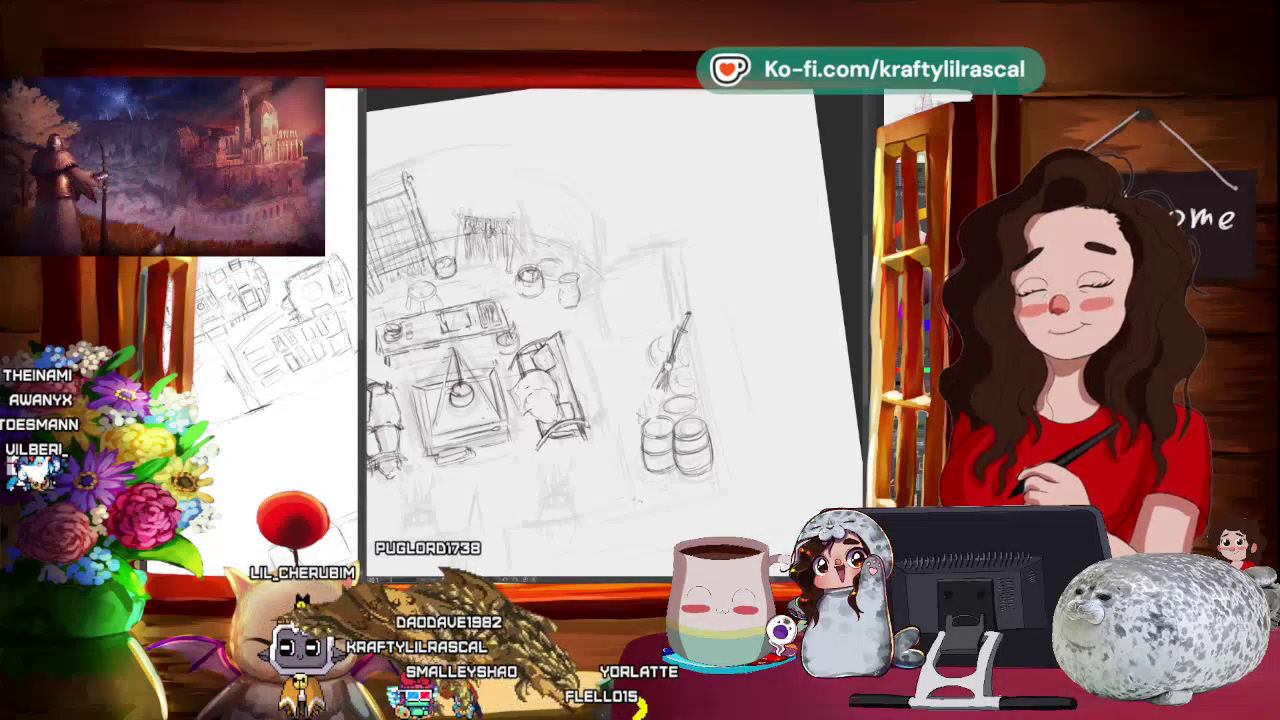
# Step: Zoom in and out on the sketch, repeatedly fitting the whole page with Ctrl+0
pyautogui.scroll(-3, 713, 355)
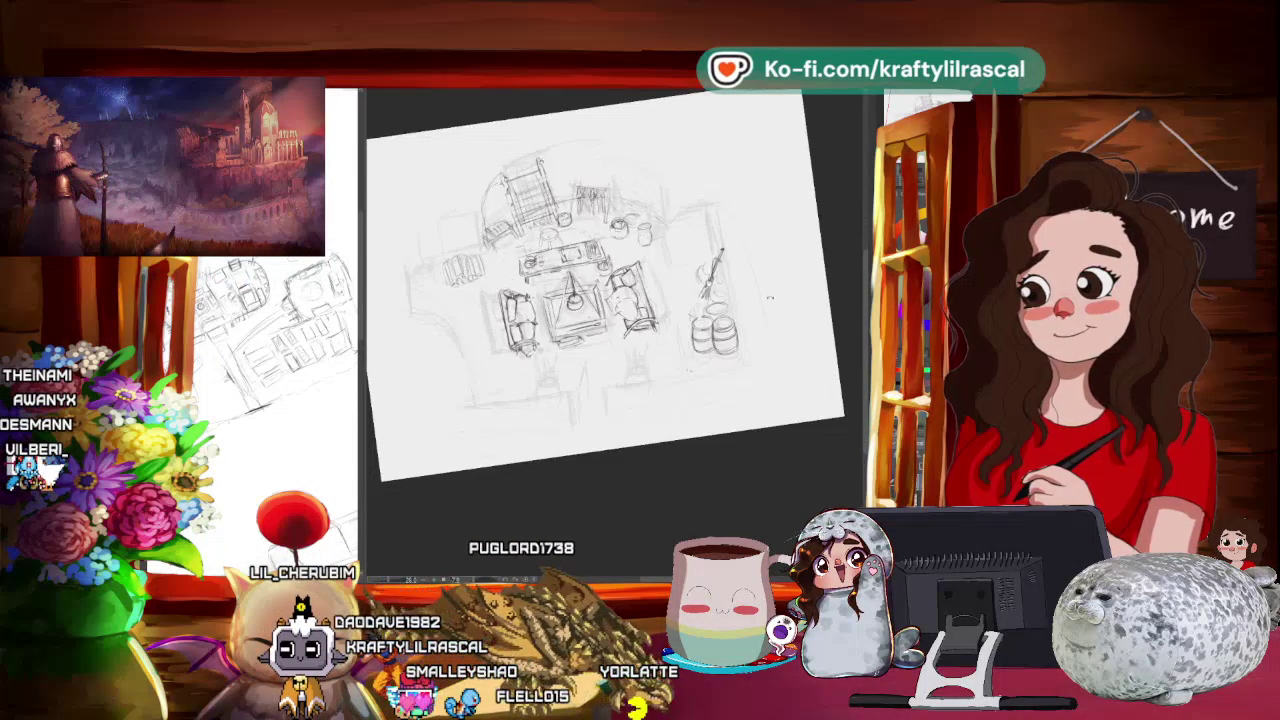
pyautogui.scroll(5, 610, 330)
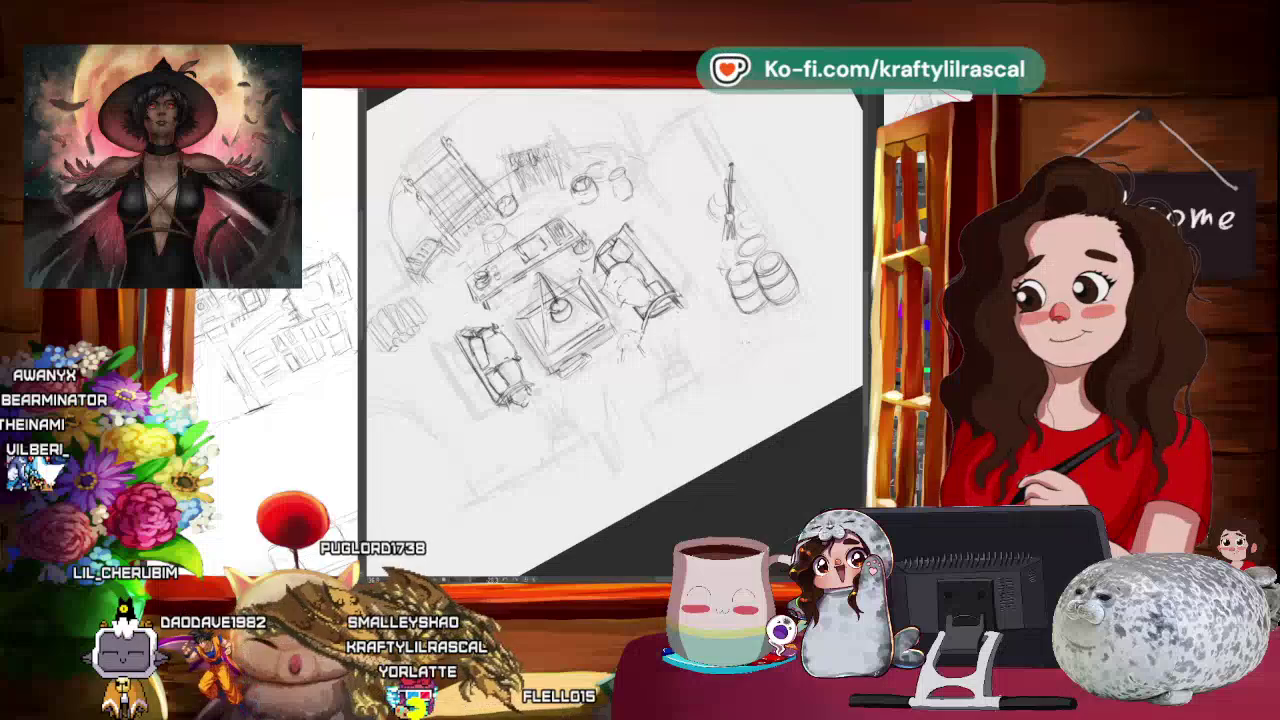
pyautogui.hotkey('ctrl', '0')
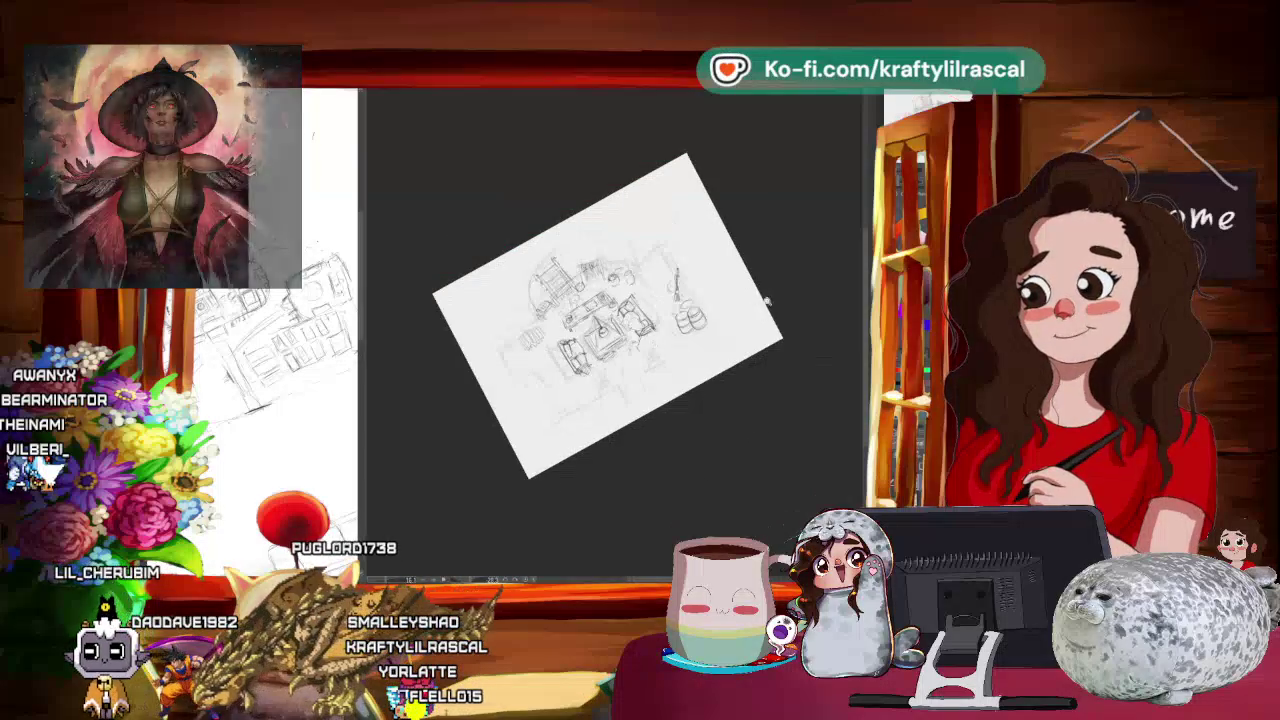
pyautogui.scroll(5, 614, 330)
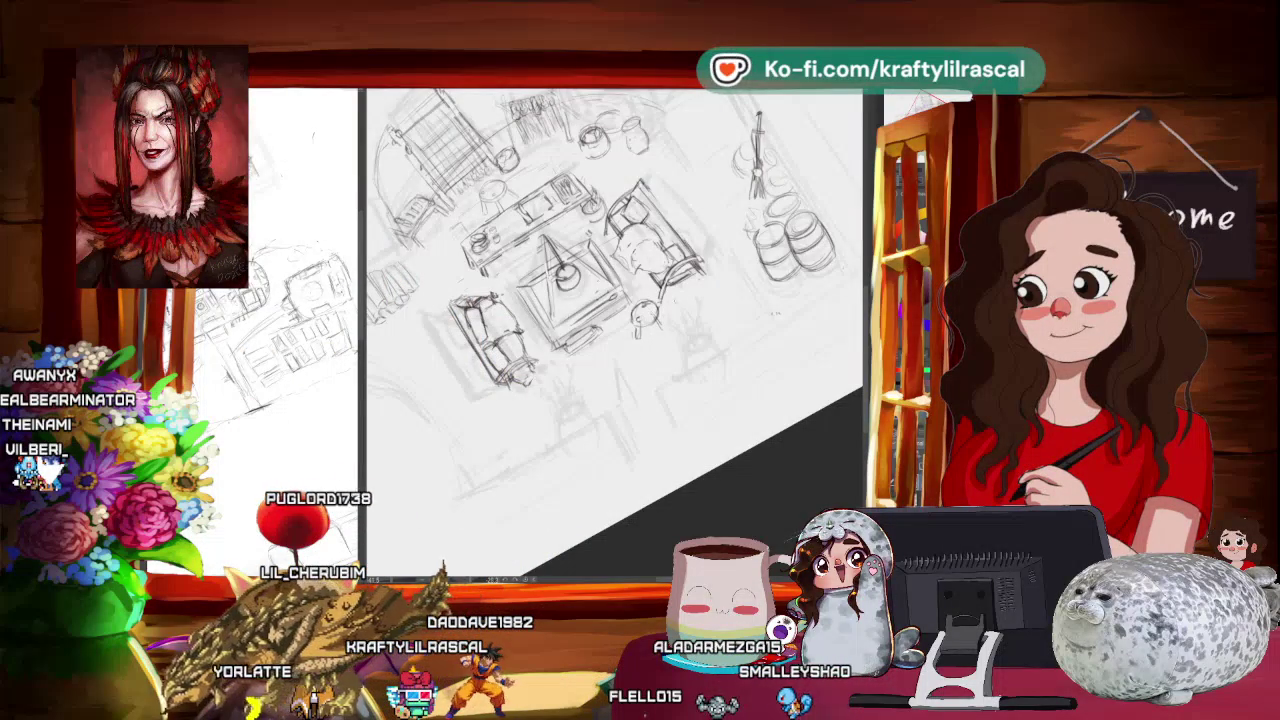
pyautogui.hotkey('ctrl', '0')
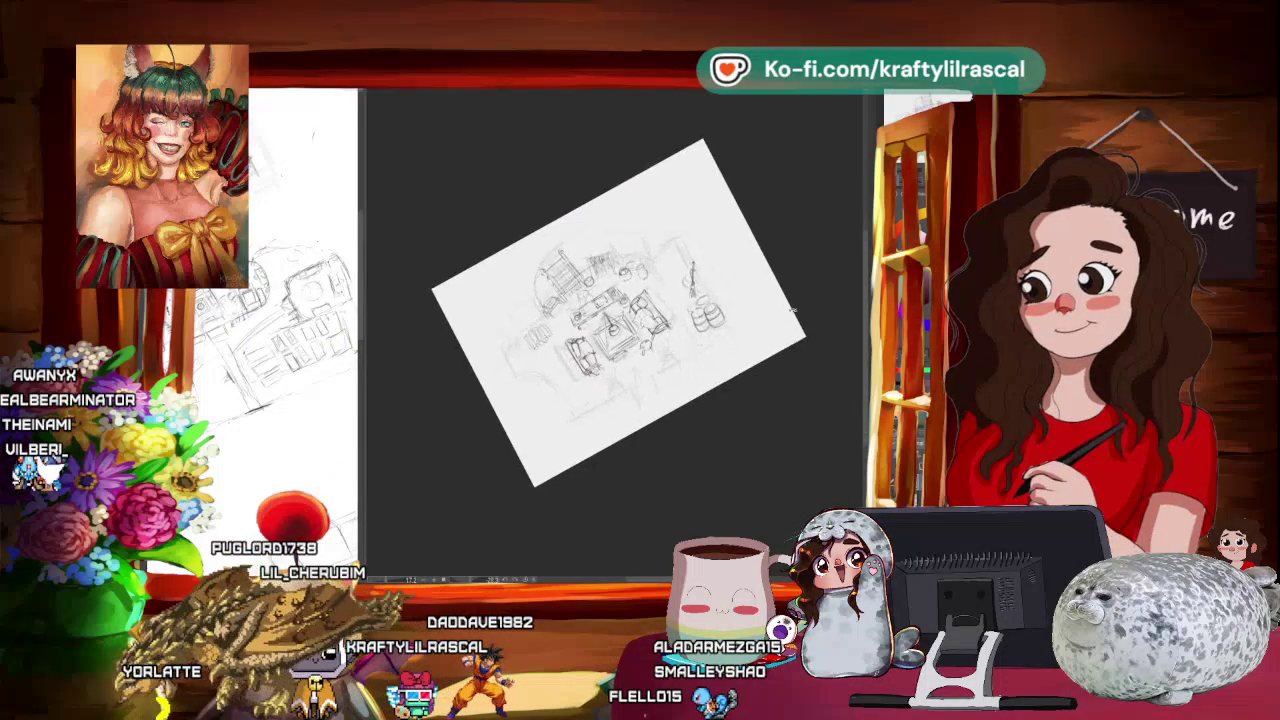
pyautogui.scroll(2, 793, 311)
pyautogui.scroll(2, 780, 330)
pyautogui.scroll(3, 748, 391)
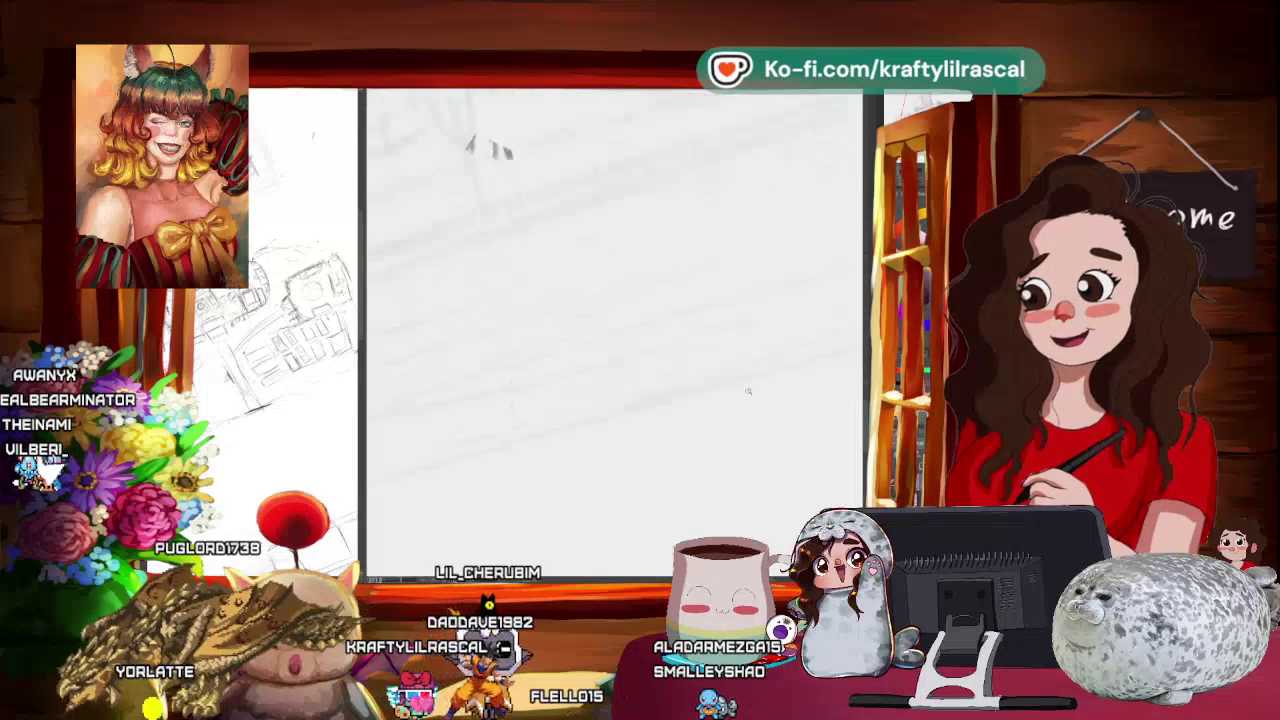
pyautogui.hotkey('ctrl', '0')
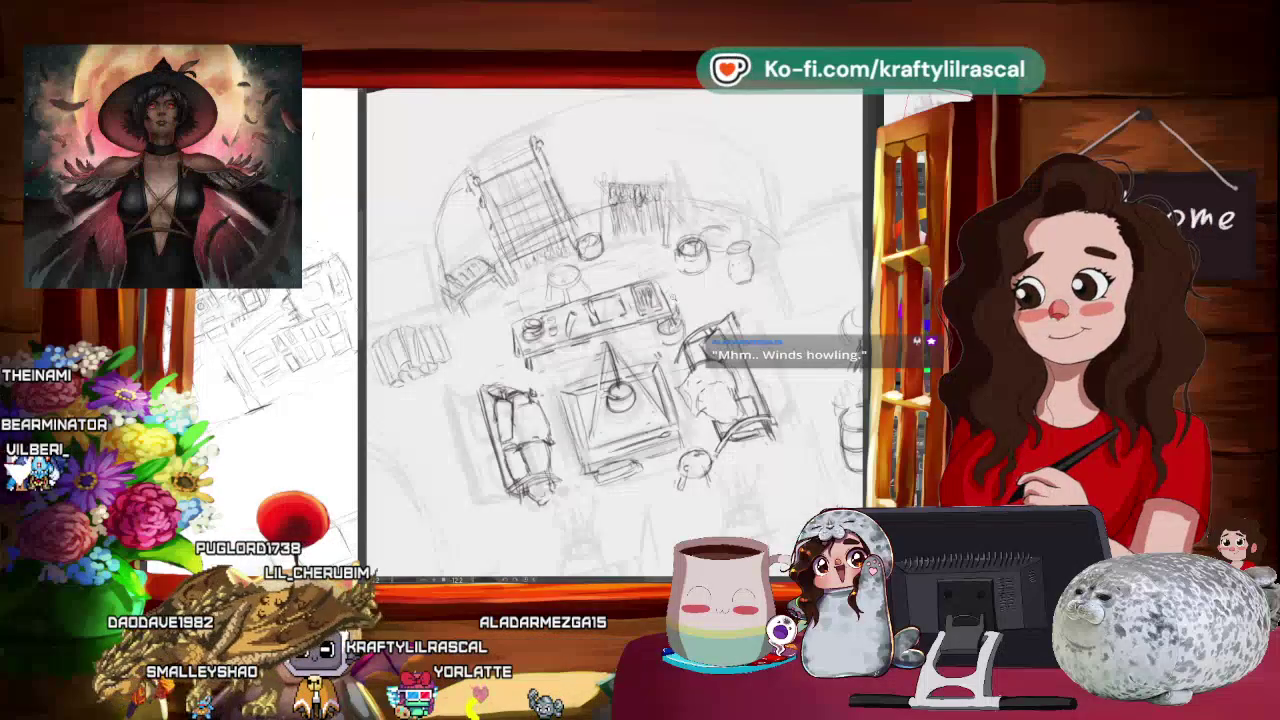
# Step: Tilt and straighten the page view, move slightly closer, and nudge the page left
pyautogui.moveTo(615, 330); pyautogui.dragTo(570, 390)
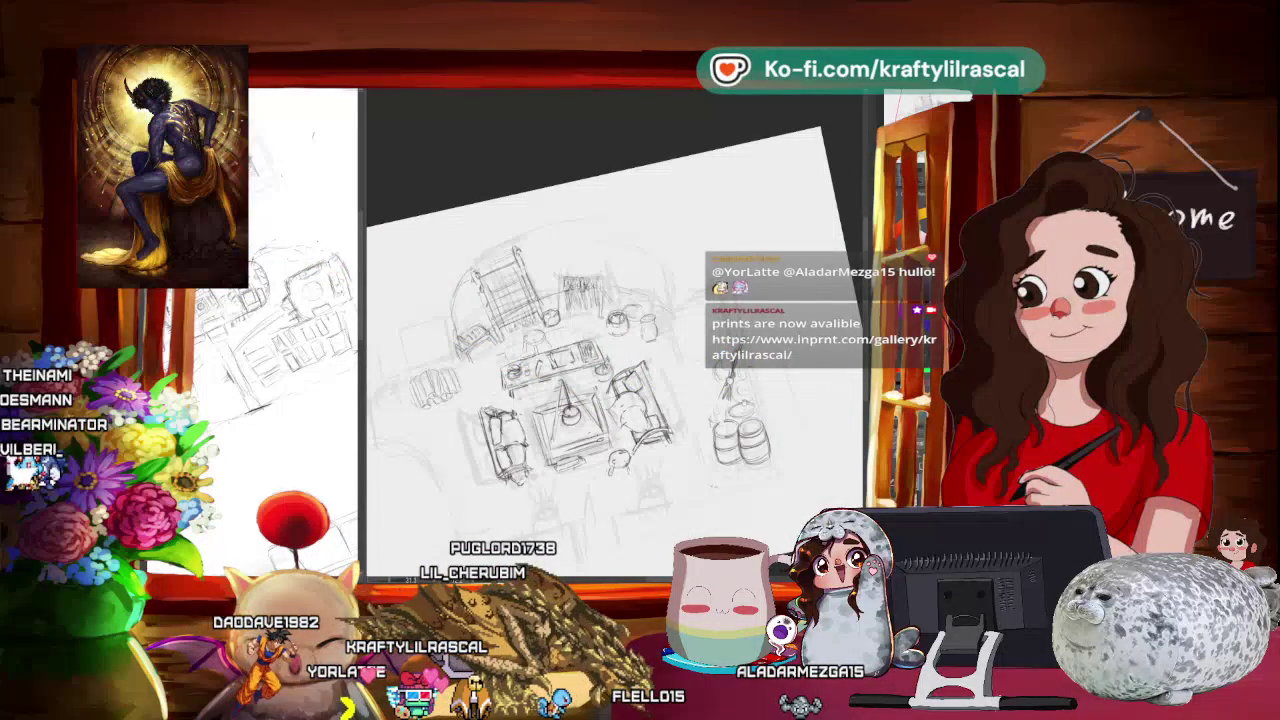
pyautogui.scroll(-2, 590, 340)
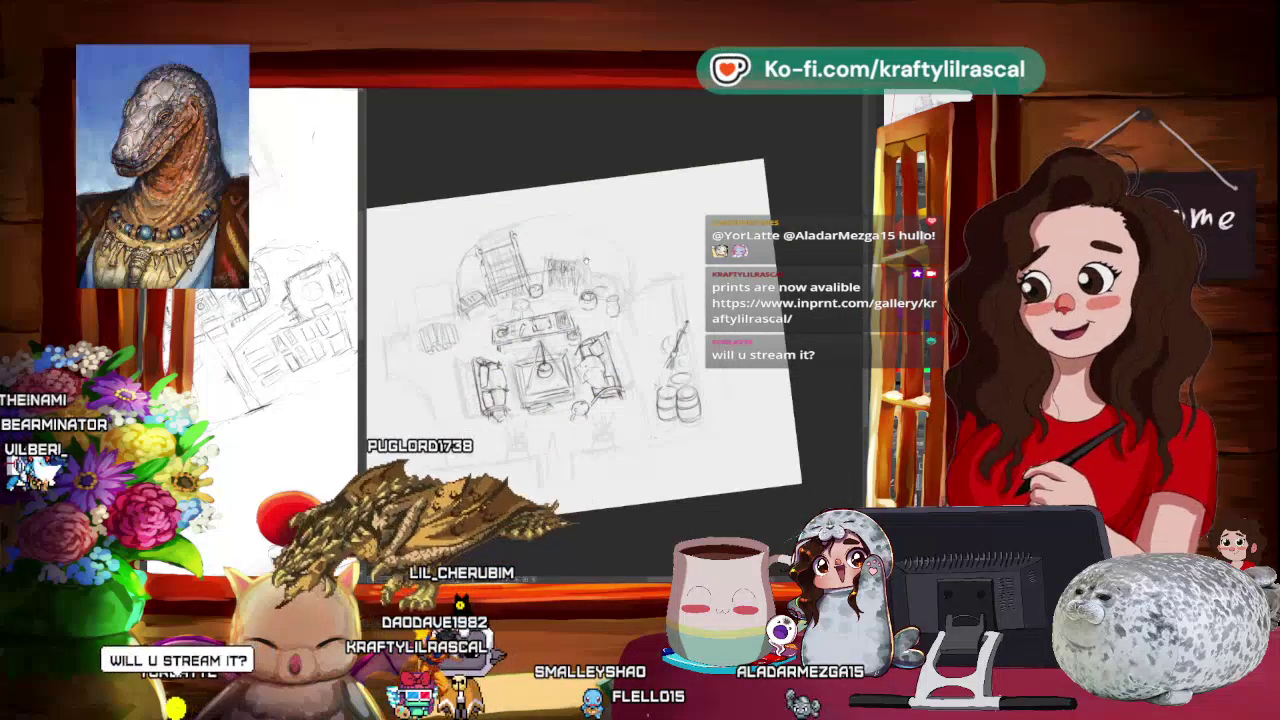
pyautogui.moveTo(590, 330); pyautogui.dragTo(610, 320)
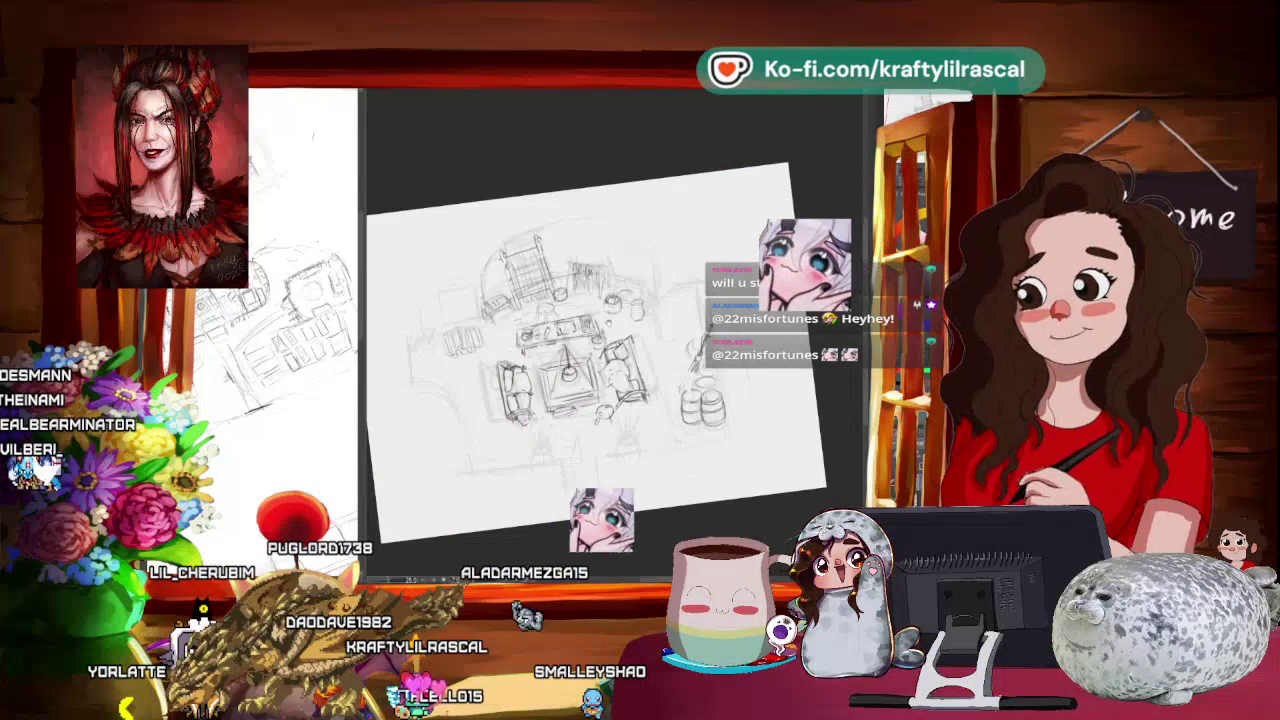
pyautogui.moveTo(590, 350); pyautogui.dragTo(560, 380)
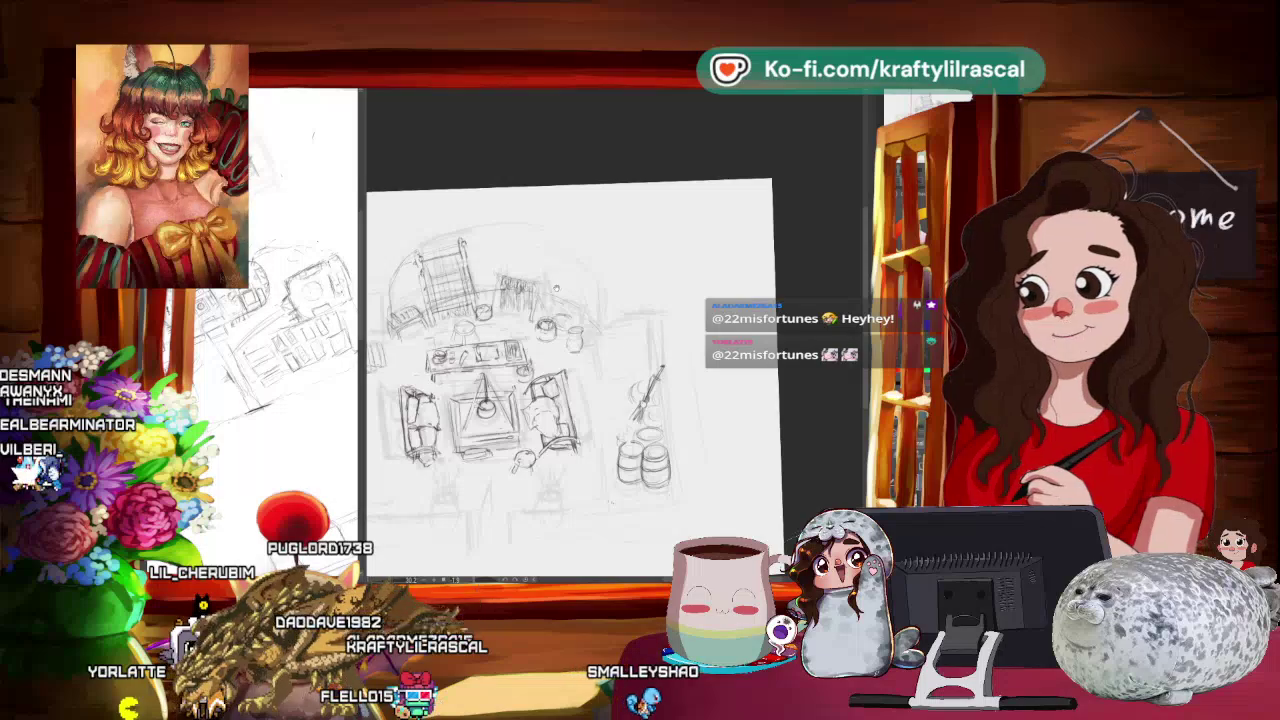
pyautogui.scroll(2, 570, 360)
pyautogui.moveTo(560, 264); pyautogui.dragTo(633, 187)
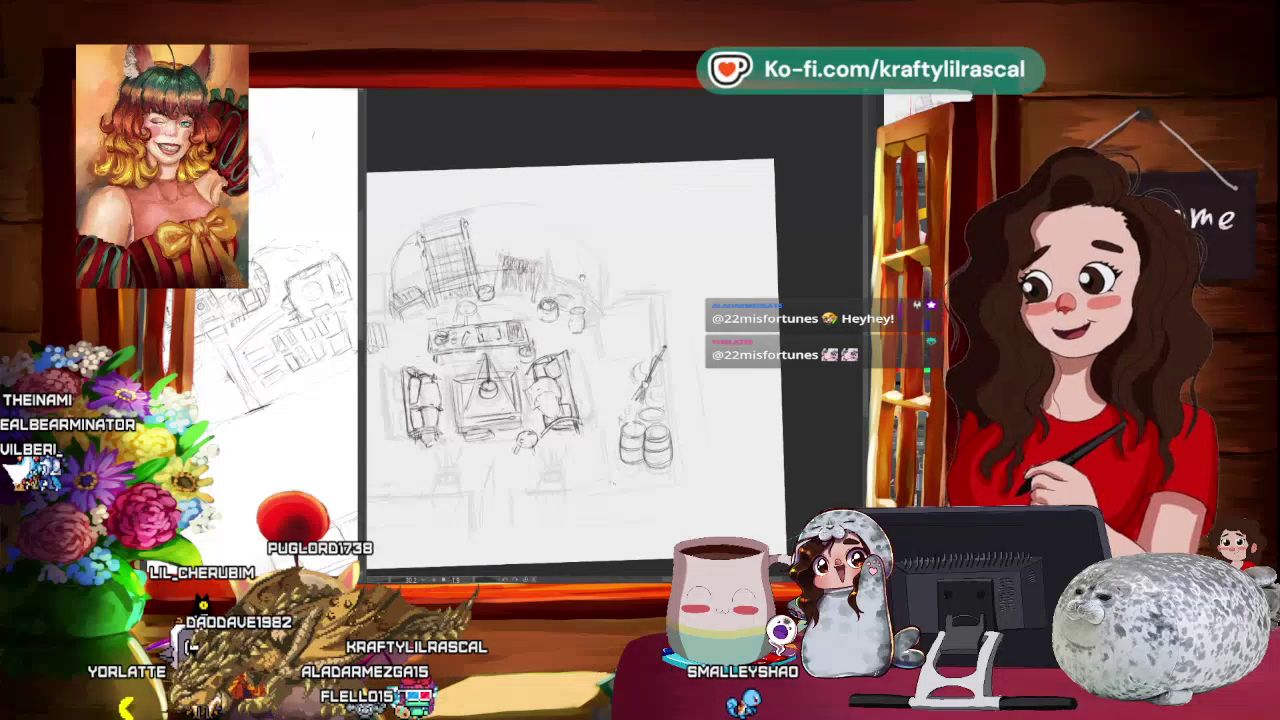
pyautogui.moveTo(570, 360); pyautogui.dragTo(530, 360)
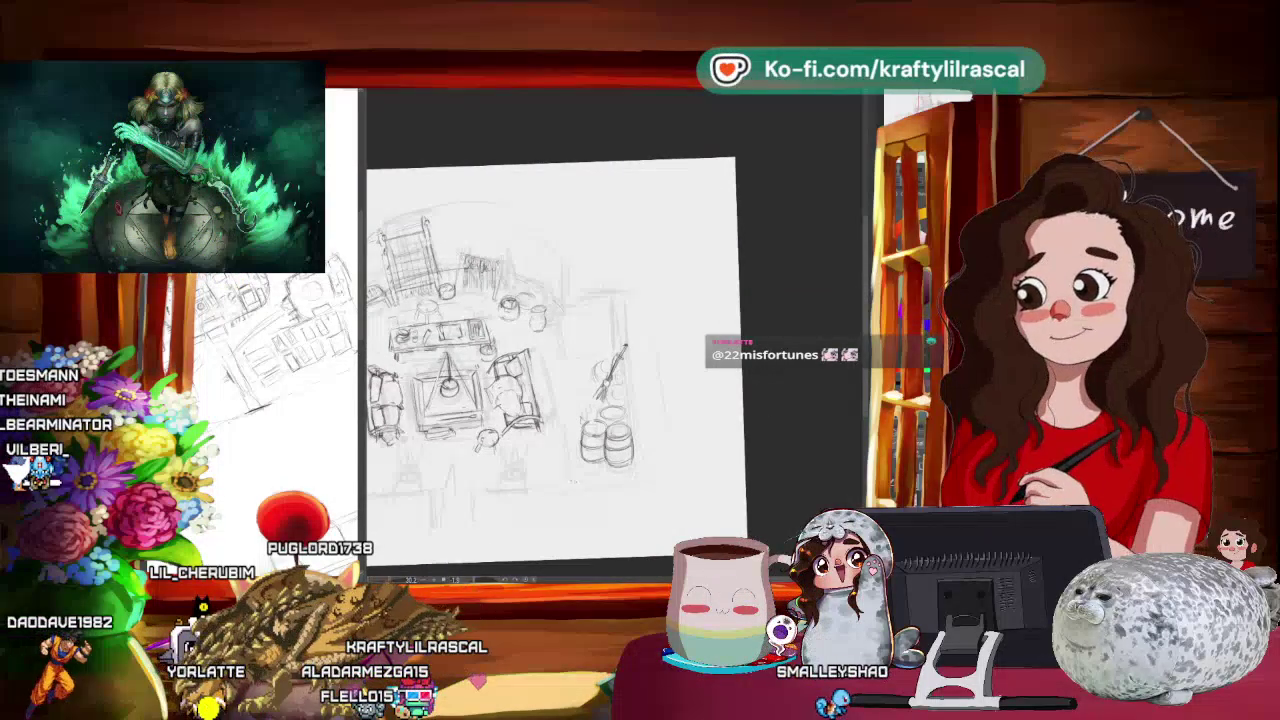
# Step: Settle the page upright and scroll-zoom in and out on the room sketch
pyautogui.moveTo(560, 360); pyautogui.dragTo(540, 370)
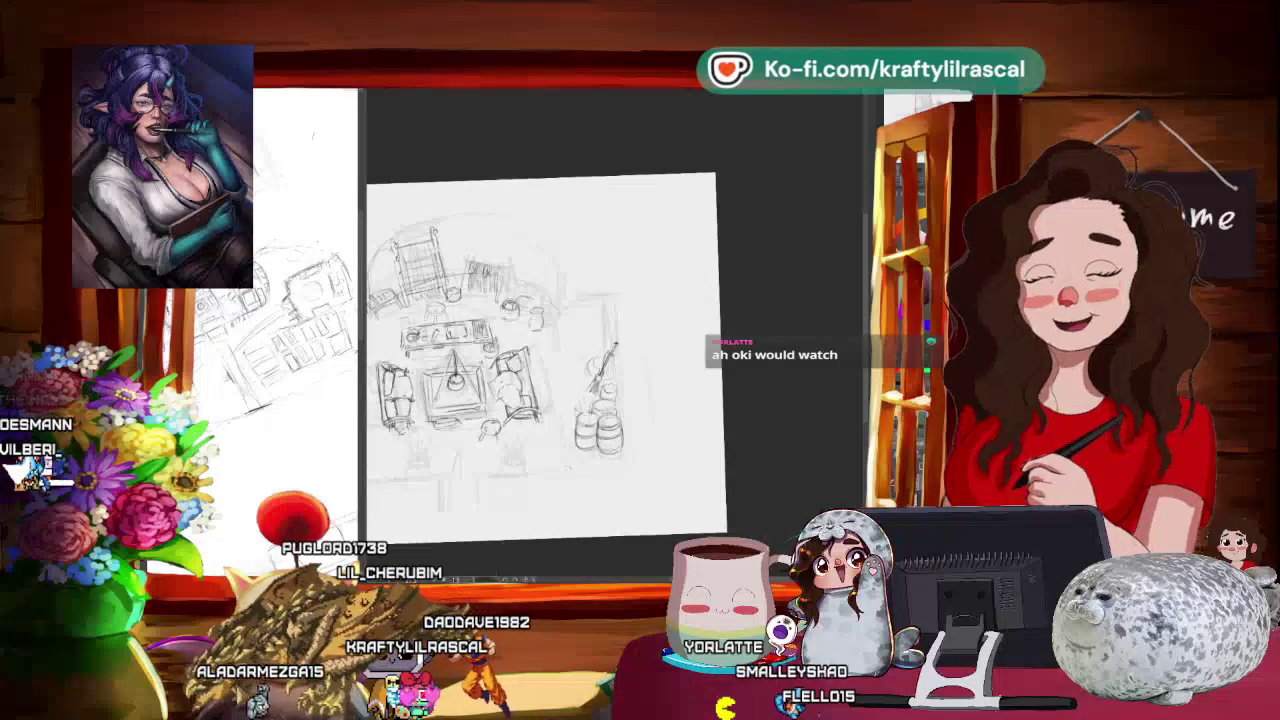
pyautogui.scroll(-2, 512, 378)
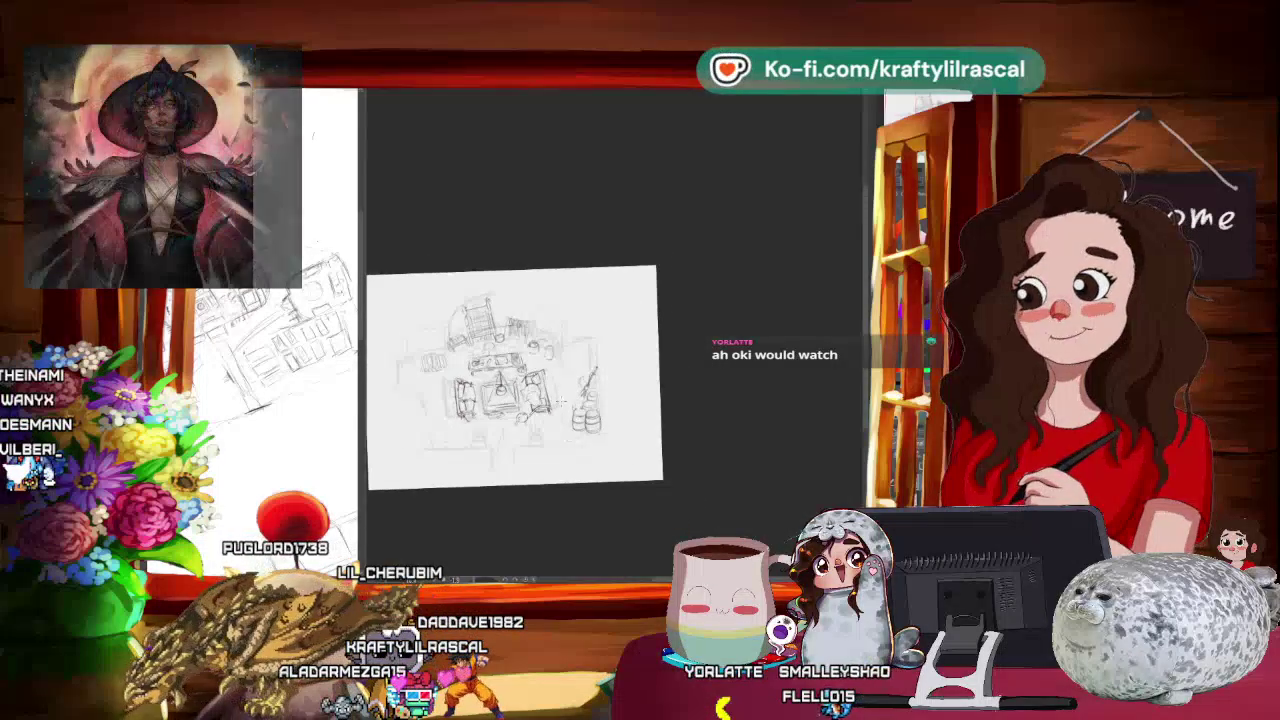
pyautogui.scroll(1, 560, 400)
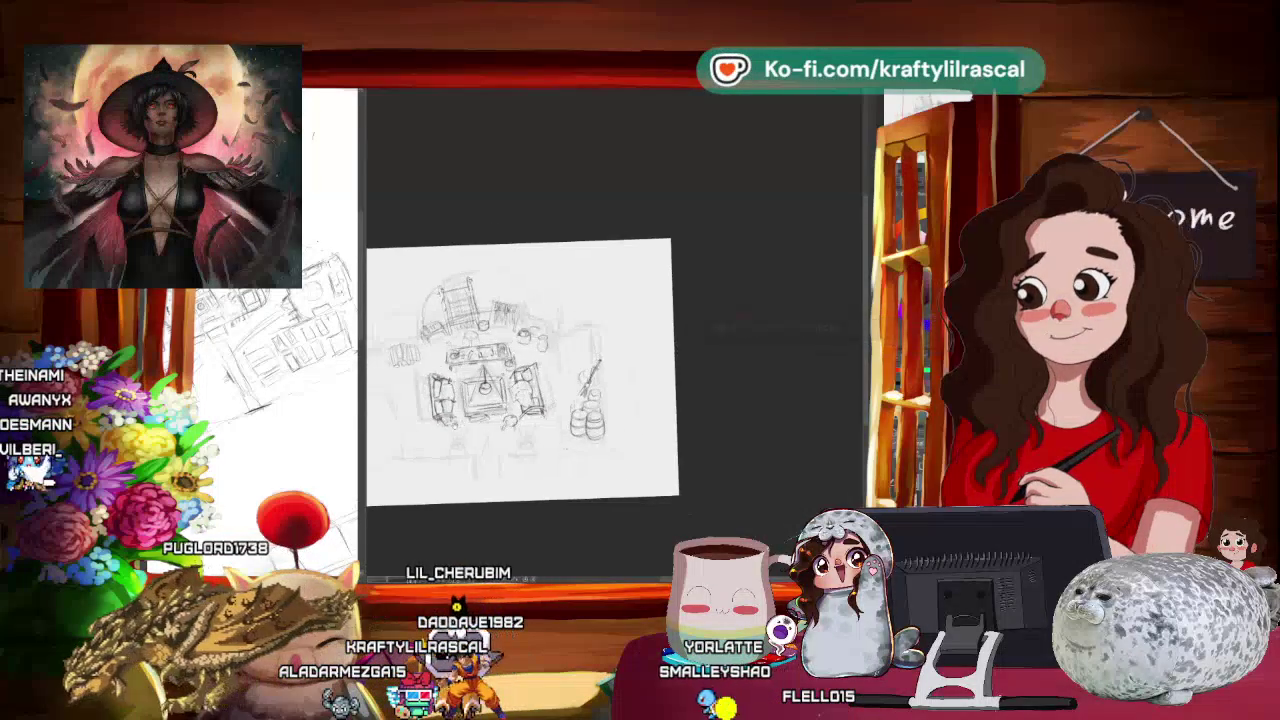
pyautogui.scroll(2, 560, 370)
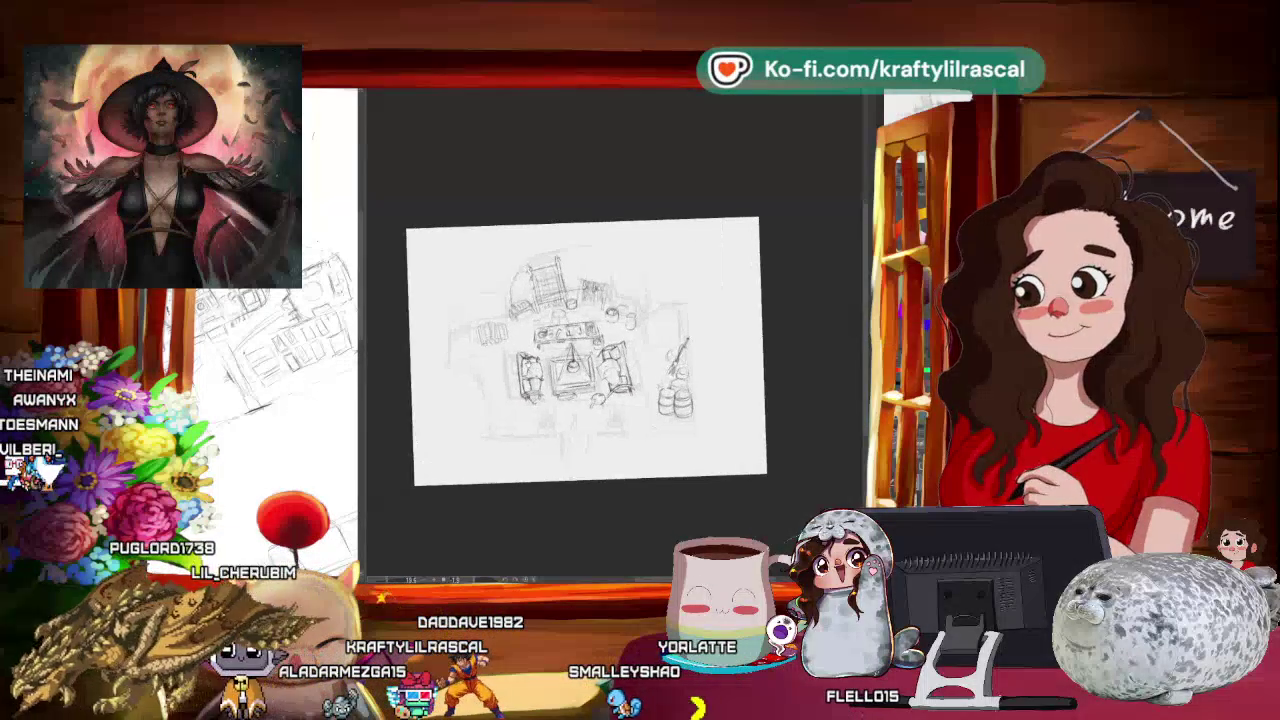
pyautogui.scroll(-1, 560, 360)
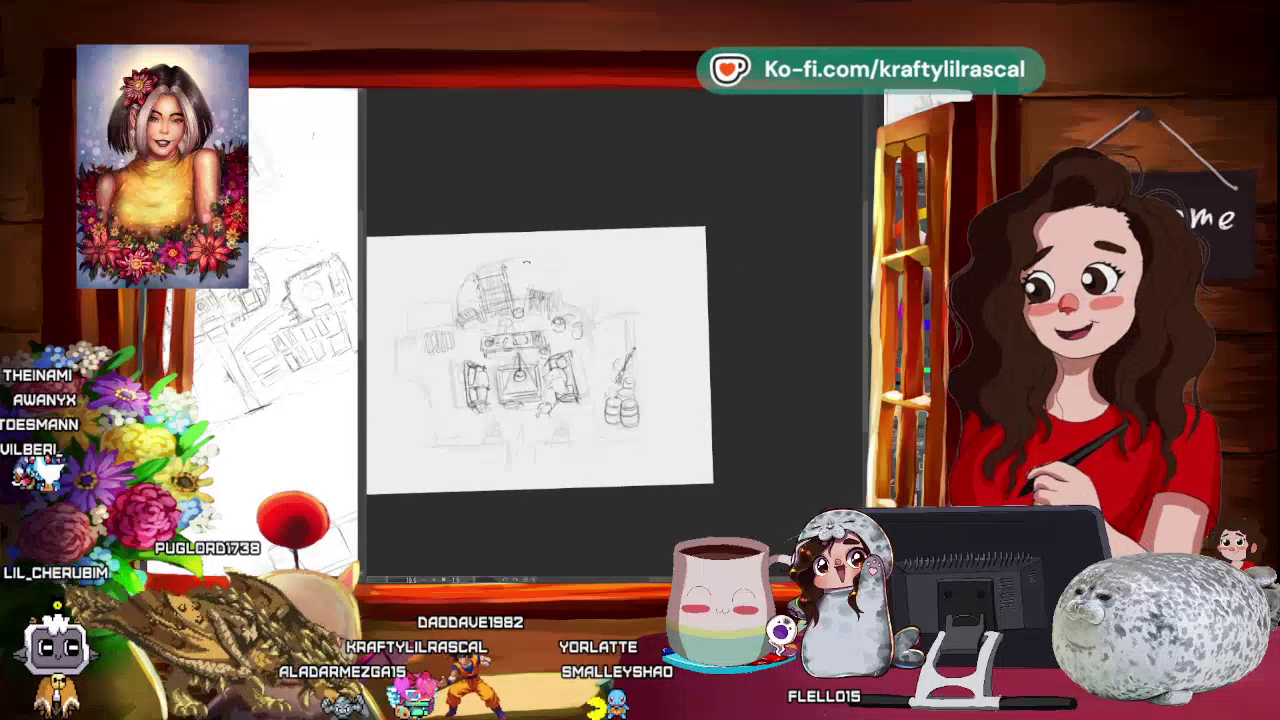
pyautogui.scroll(1, 560, 355)
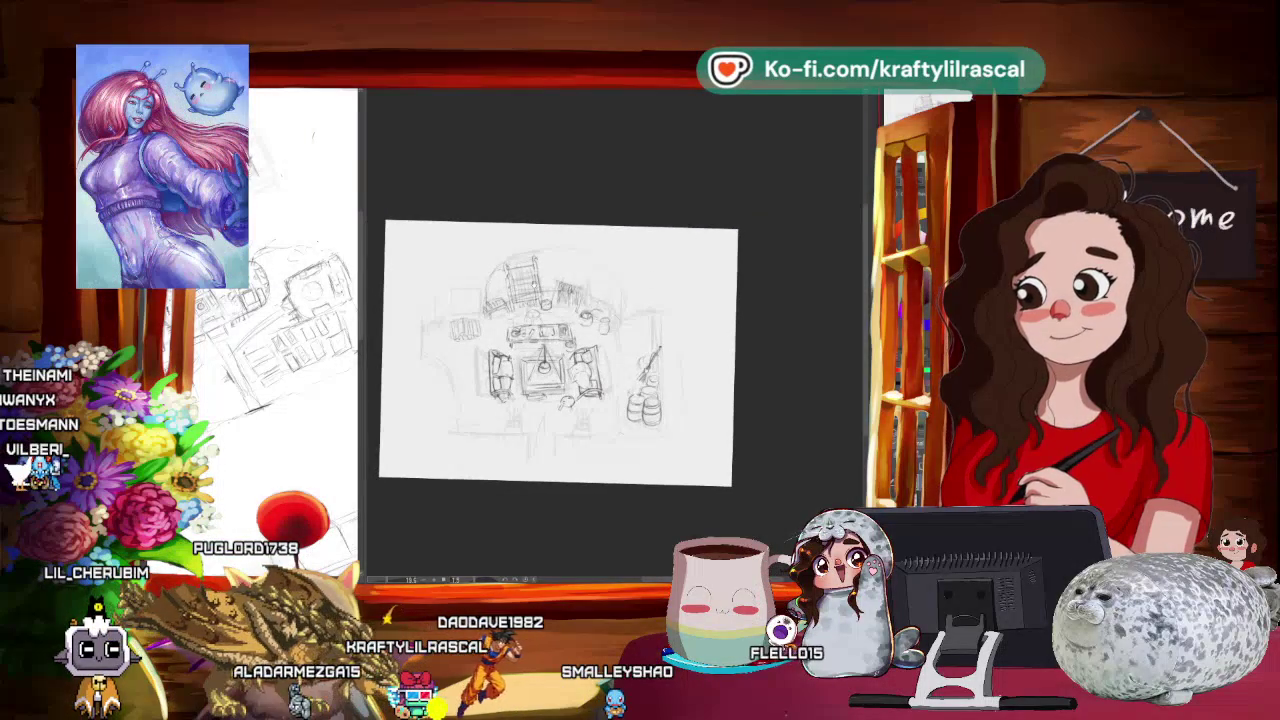
pyautogui.scroll(-1, 560, 355)
pyautogui.scroll(1, 560, 355)
pyautogui.scroll(1, 570, 360)
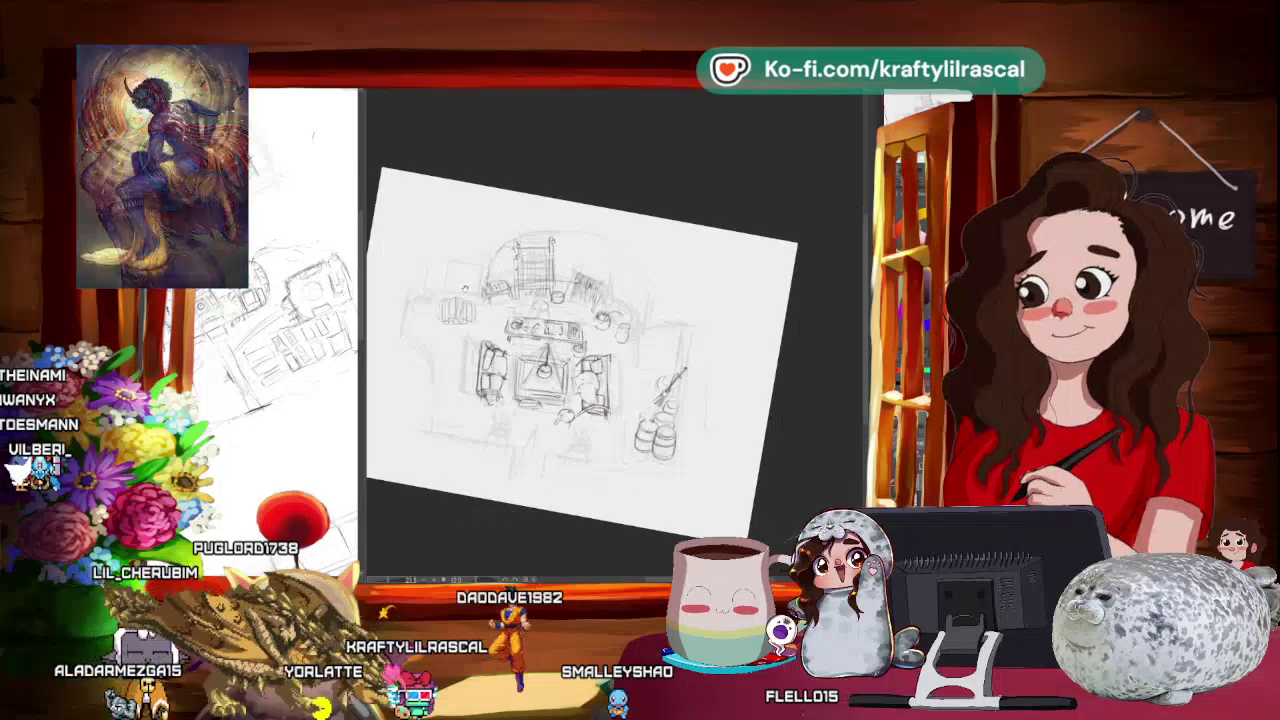
pyautogui.scroll(1, 590, 355)
# Step: Shift the sketch lower and left, tilt it clockwise and back, then zoom in
pyautogui.moveTo(590, 355); pyautogui.dragTo(604, 385)
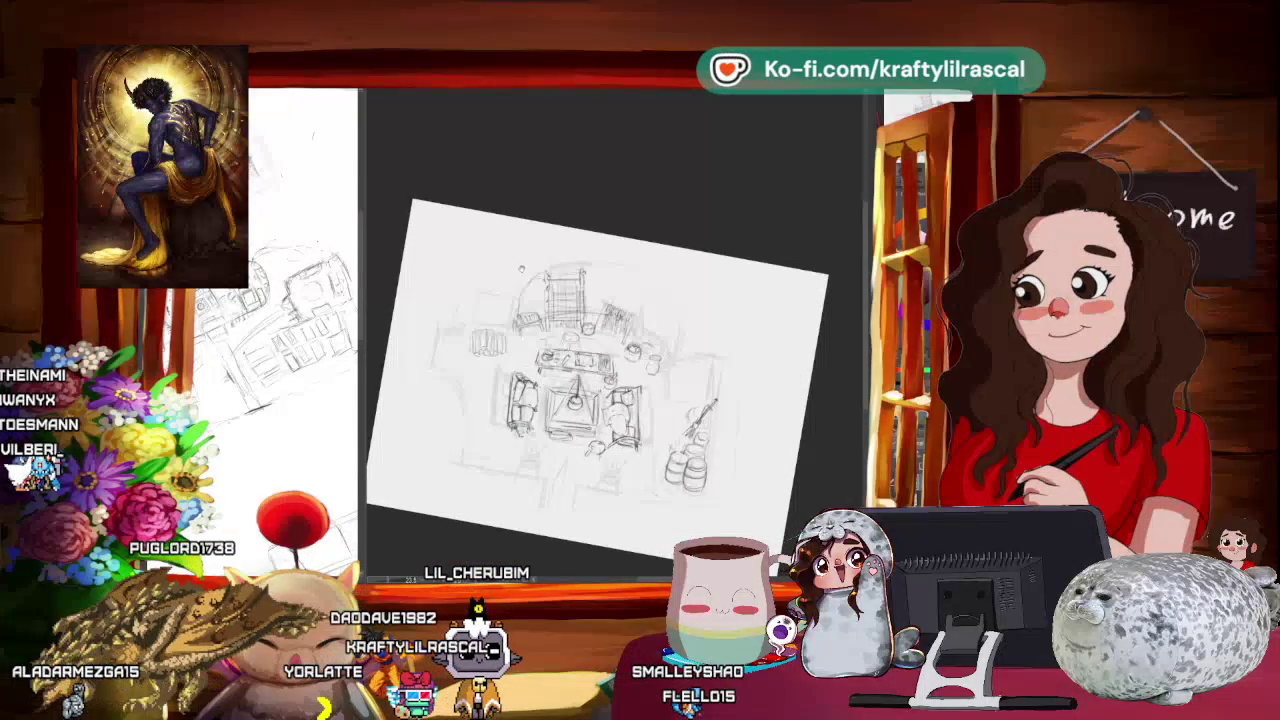
pyautogui.moveTo(700, 250); pyautogui.dragTo(680, 320)
pyautogui.moveTo(700, 400); pyautogui.dragTo(700, 310)
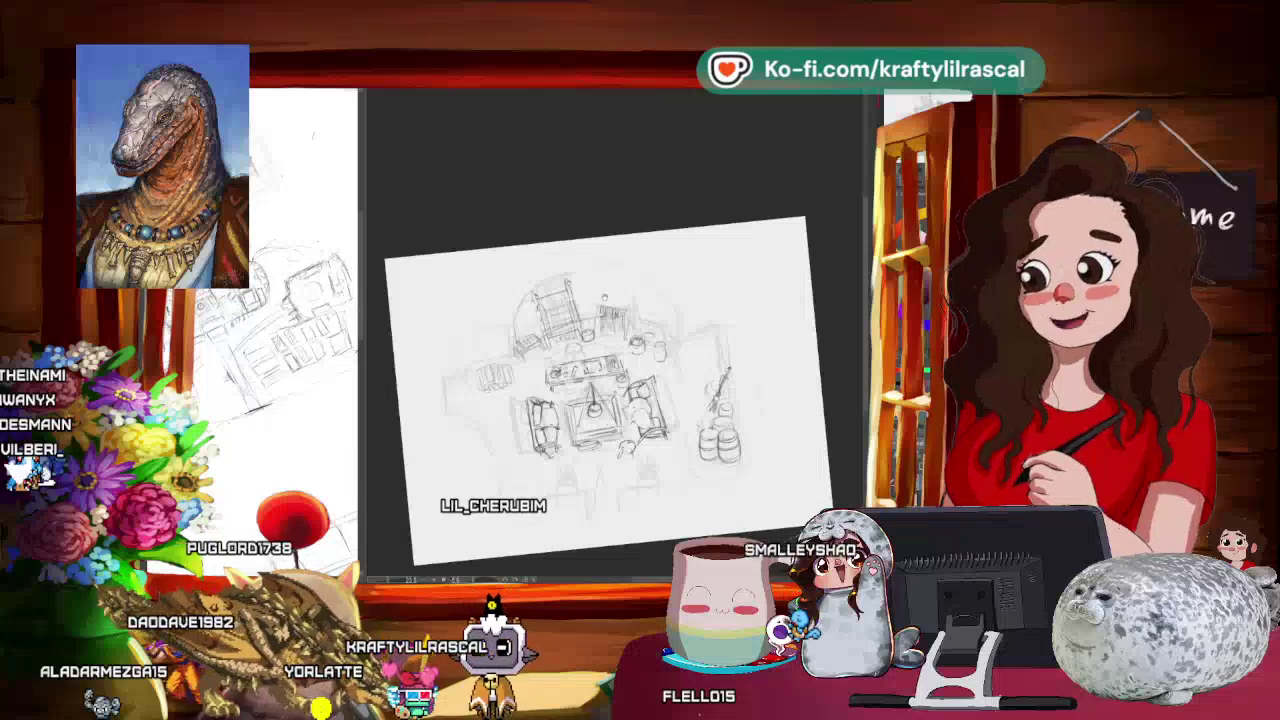
pyautogui.moveTo(608, 390); pyautogui.dragTo(570, 380)
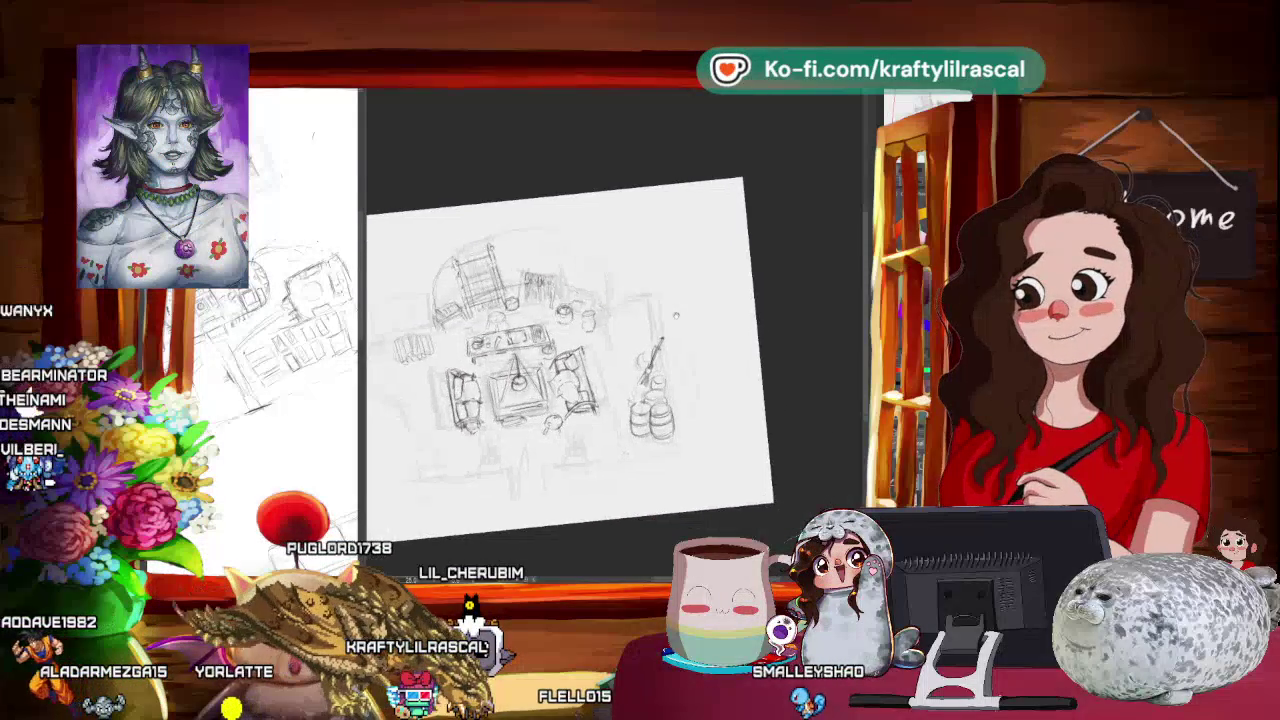
pyautogui.scroll(3, 640, 302)
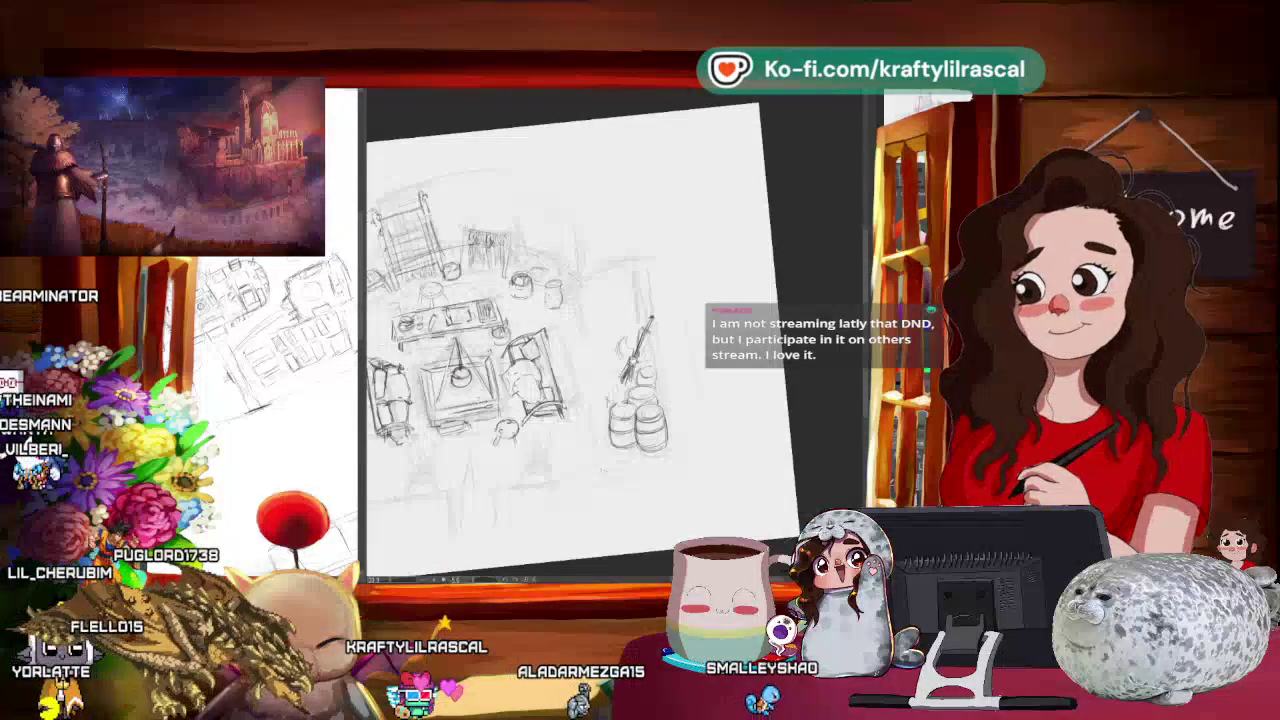
# Step: Zoom out with Ctrl+minus, then tilt and shrink the page until it sits small and steeply tilted
pyautogui.hotkey('ctrl', '-')
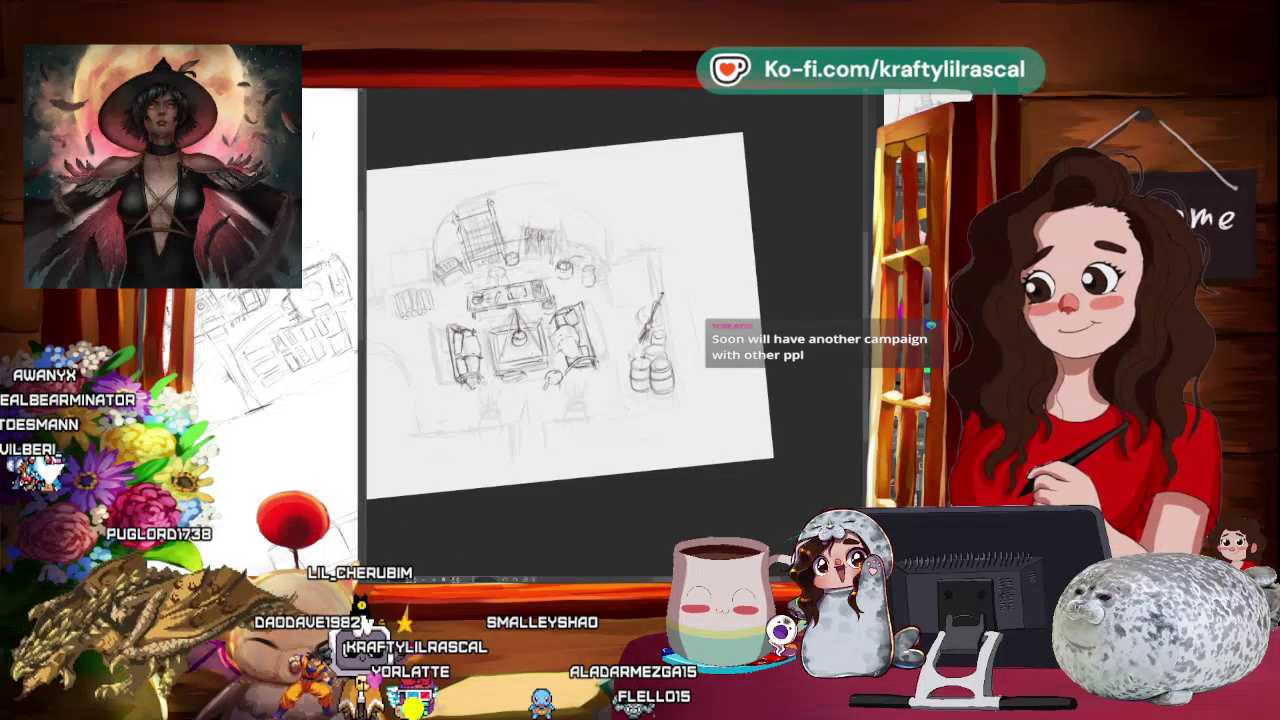
pyautogui.scroll(1, 570, 315)
pyautogui.scroll(1, 570, 315)
pyautogui.scroll(-1, 590, 320)
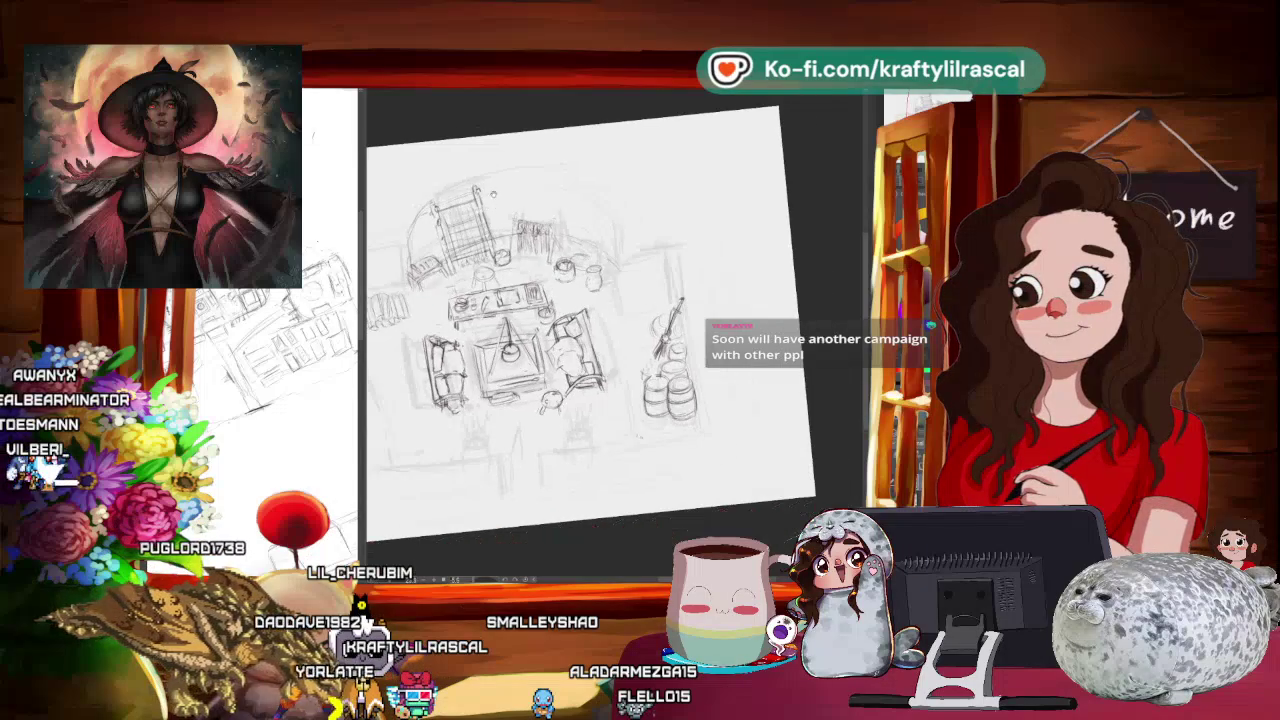
pyautogui.moveTo(607, 298)
pyautogui.mouseDown()
pyautogui.moveTo(707, 273)
pyautogui.moveTo(685, 329)
pyautogui.moveTo(670, 297)
pyautogui.mouseUp()
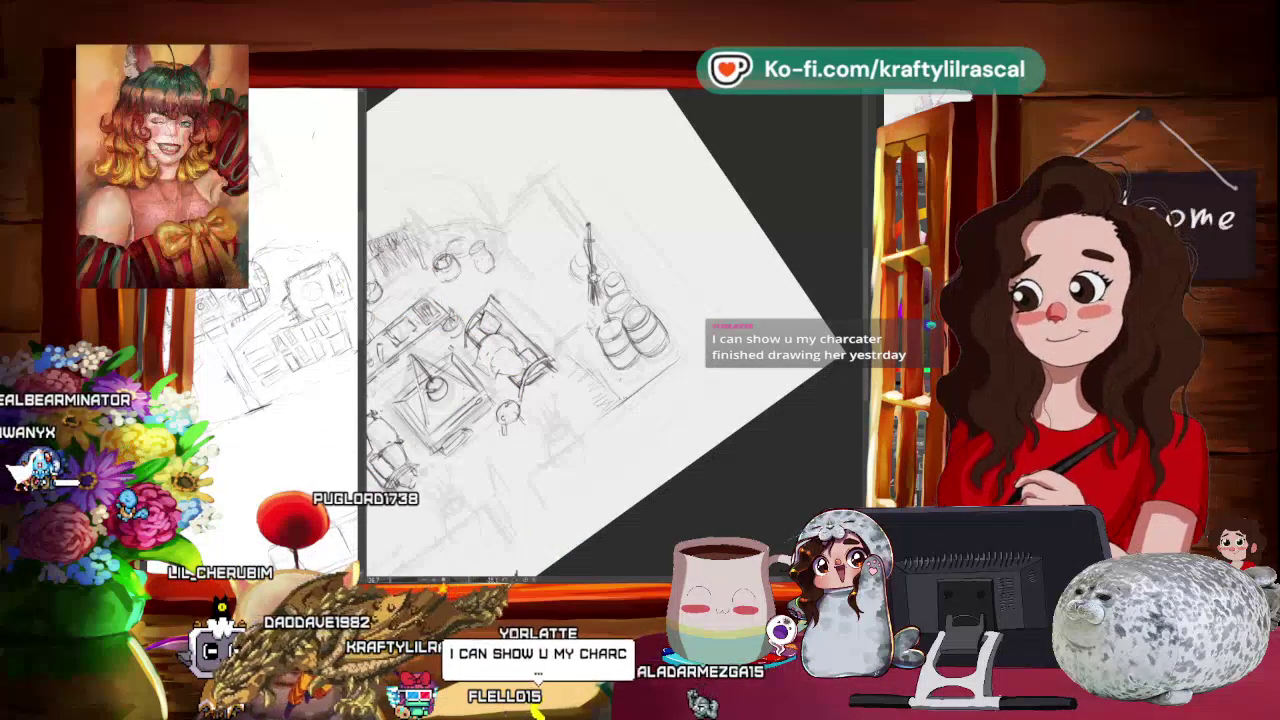
pyautogui.moveTo(653, 470)
pyautogui.mouseDown()
pyautogui.moveTo(621, 533)
pyautogui.moveTo(672, 512)
pyautogui.mouseUp()
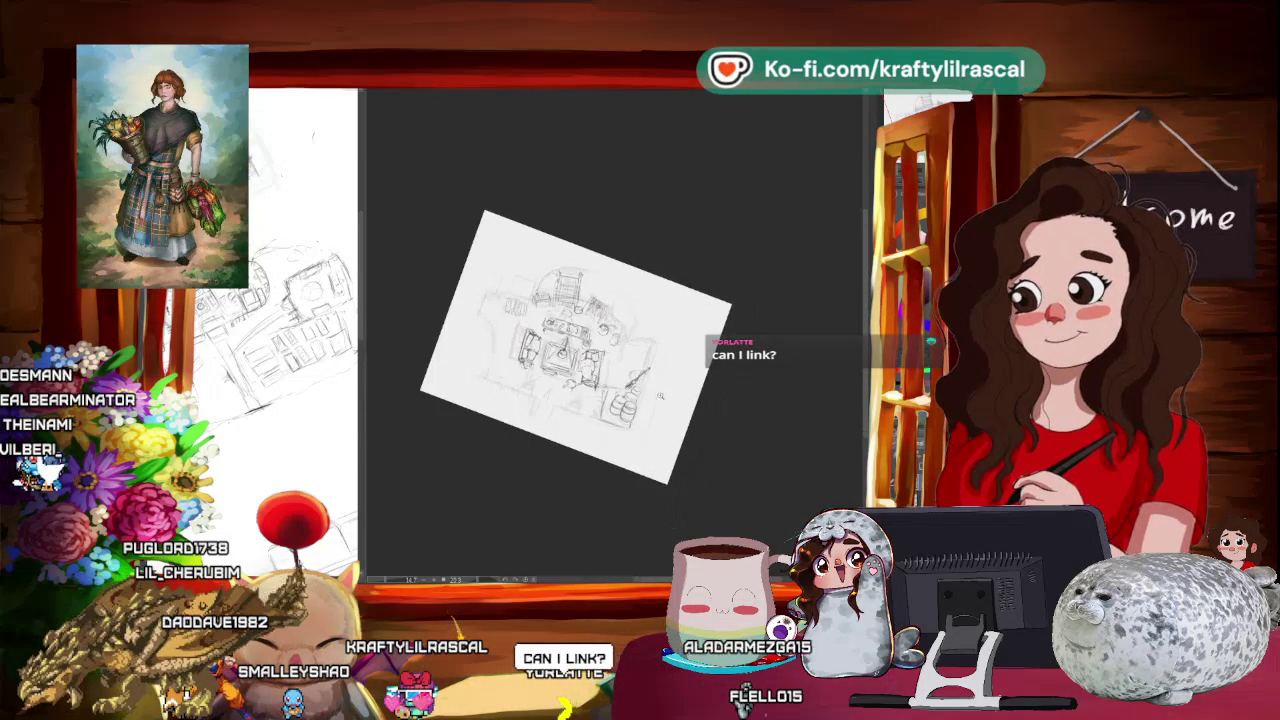
# Step: Rotate the sketch back to nearly level and zoom in closer on it
pyautogui.moveTo(520, 400); pyautogui.dragTo(549, 556)
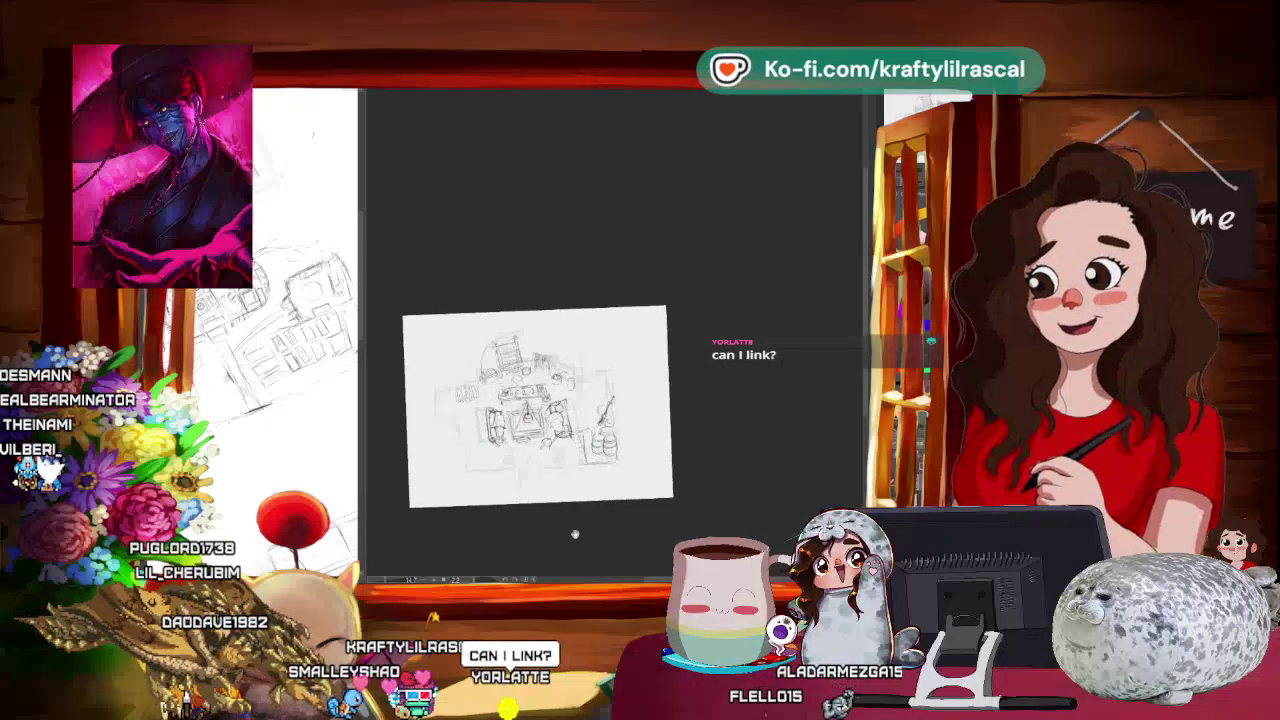
pyautogui.scroll(-2, 614, 498)
pyautogui.moveTo(650, 488); pyautogui.dragTo(700, 437)
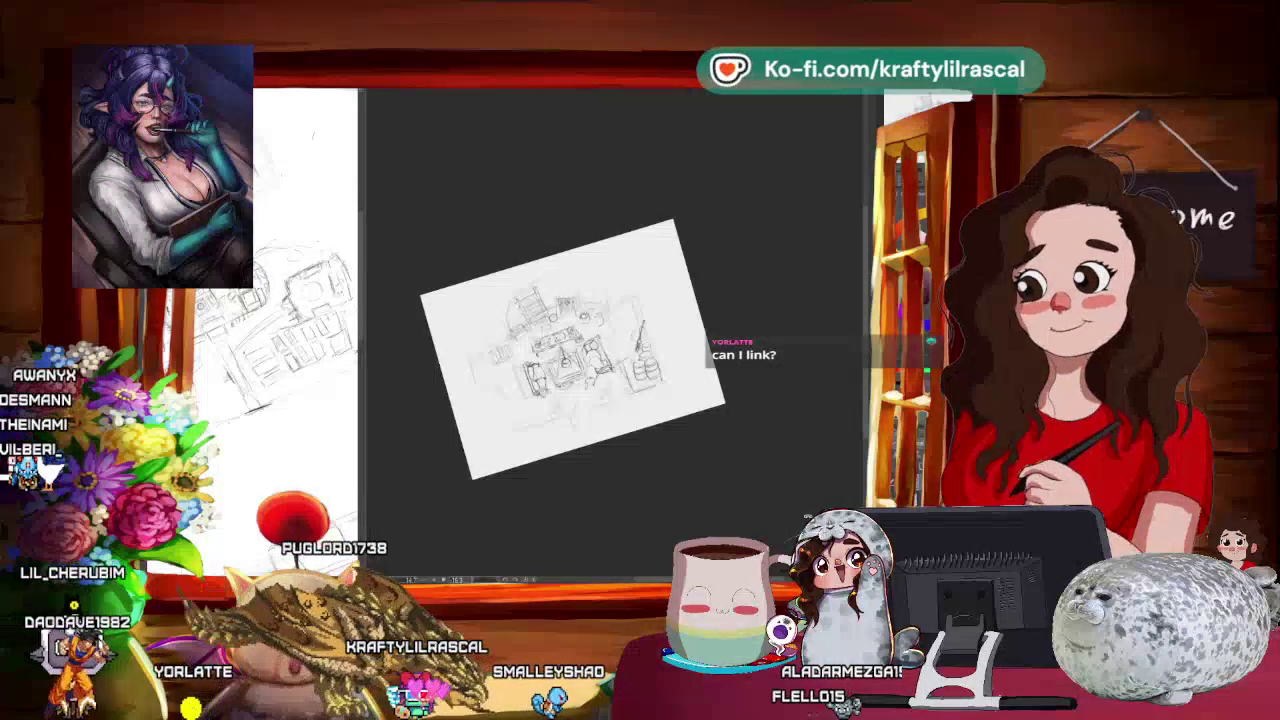
pyautogui.moveTo(700, 437); pyautogui.dragTo(660, 480)
pyautogui.moveTo(779, 533); pyautogui.dragTo(745, 515)
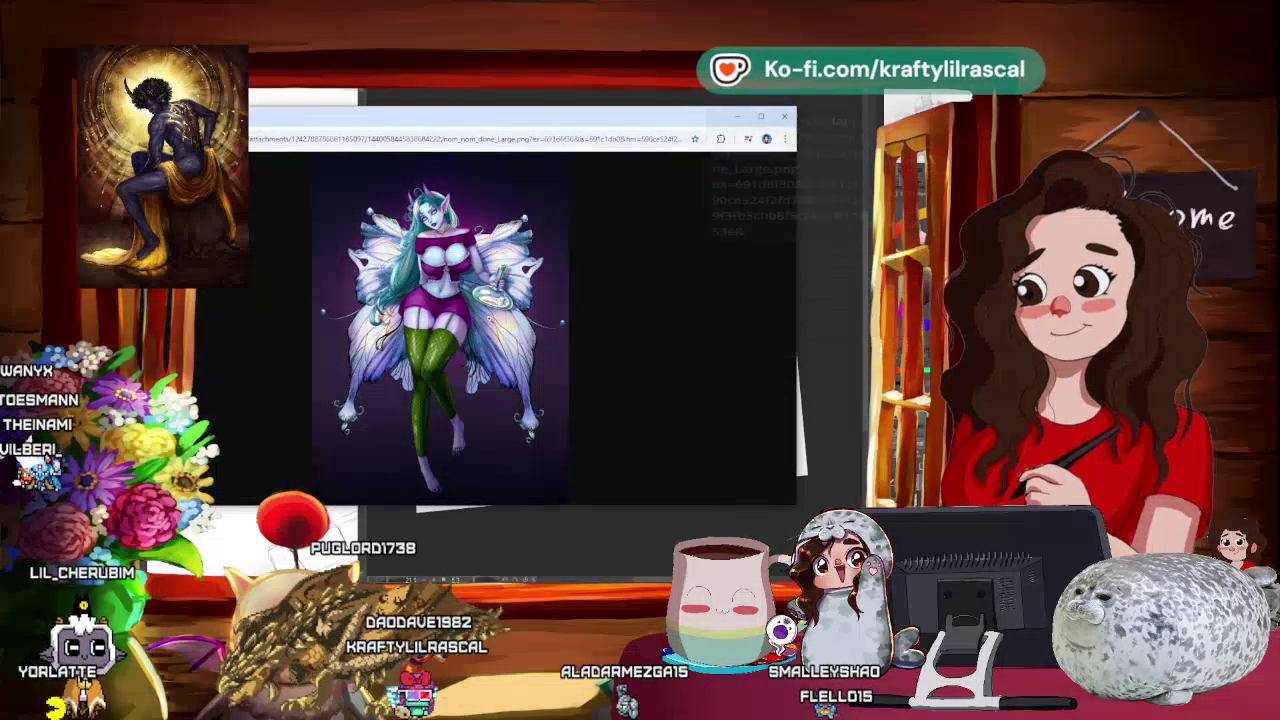
# Step: Zoom into the fairy illustration, fit it to the window, then enlarge its upper part
pyautogui.click(446, 318)
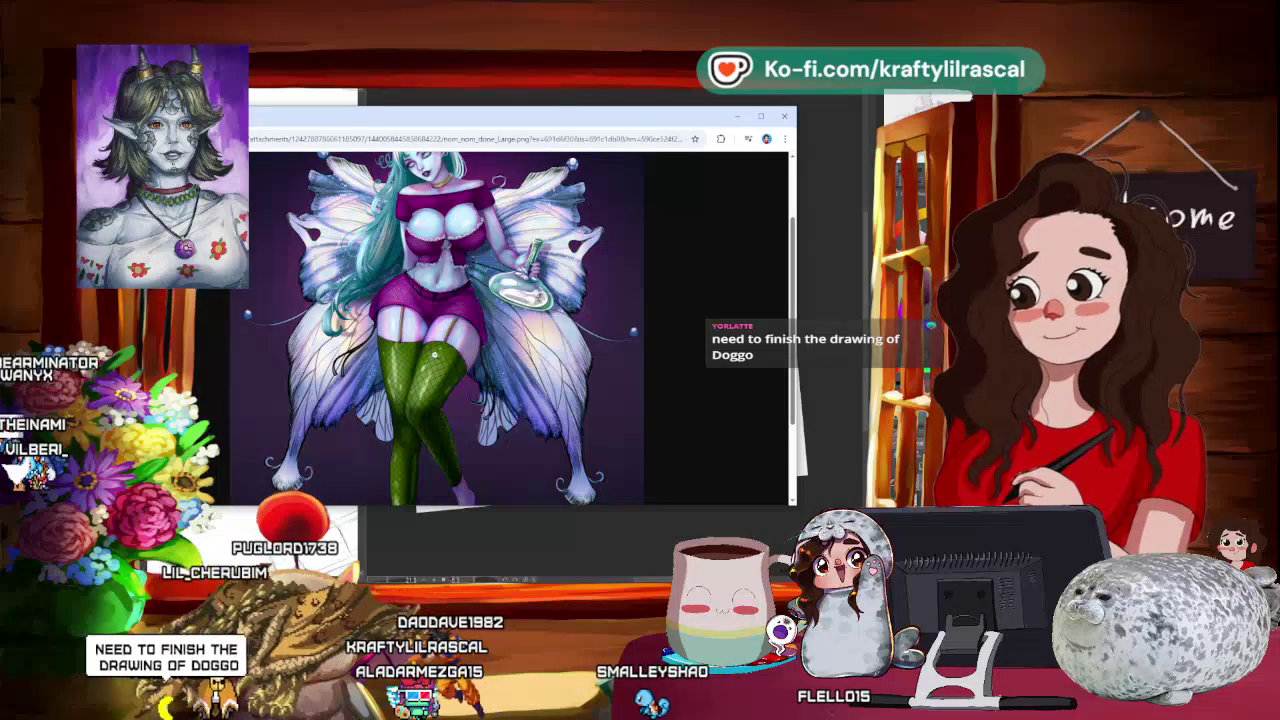
pyautogui.click(462, 356)
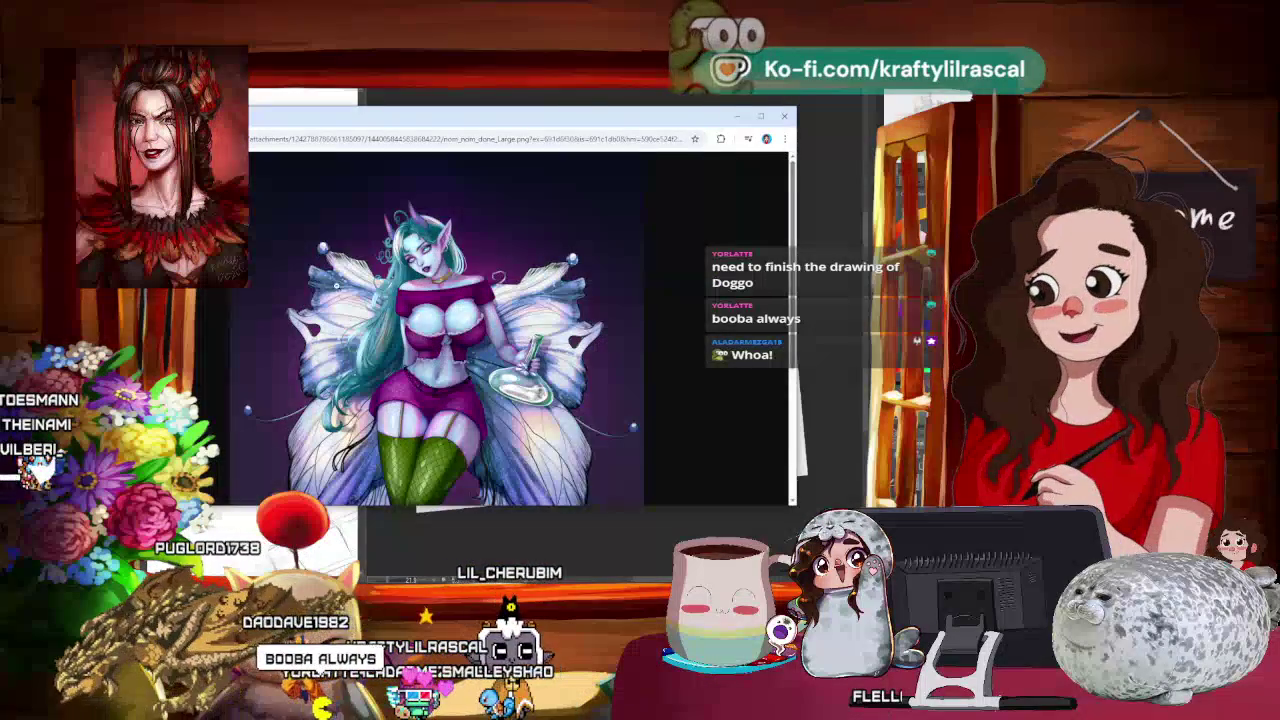
pyautogui.click(425, 188)
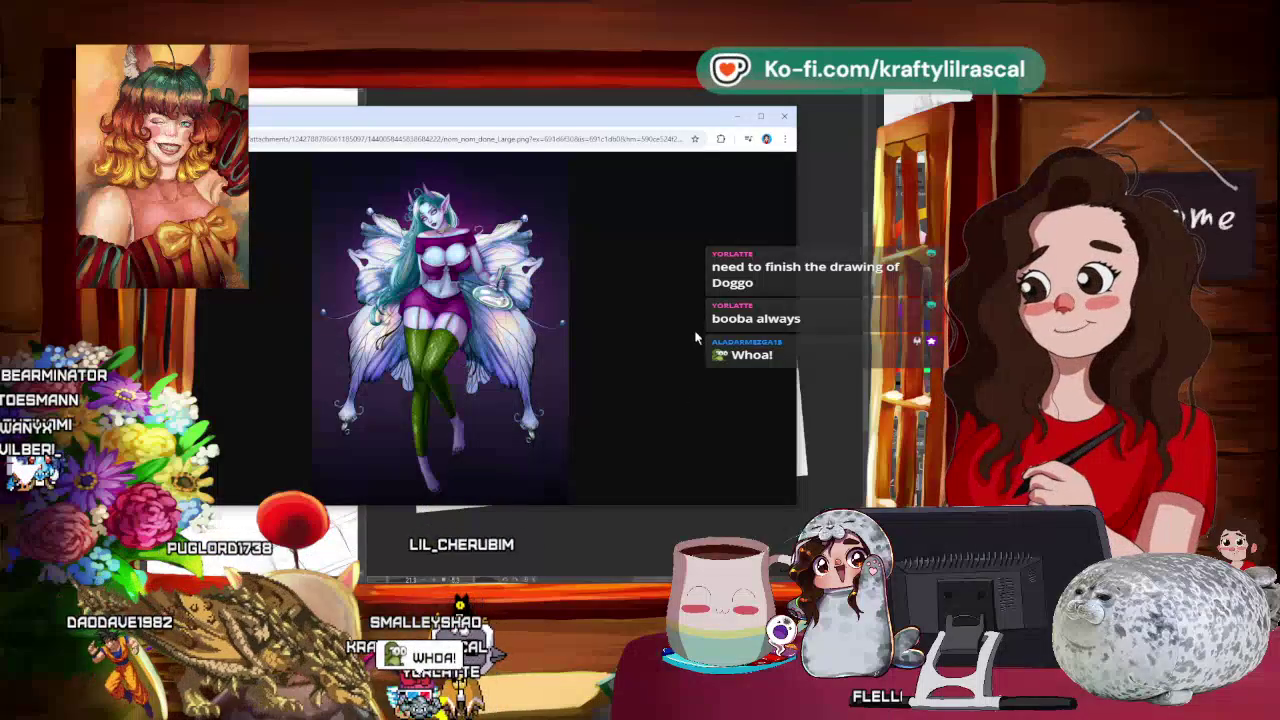
pyautogui.click(430, 220)
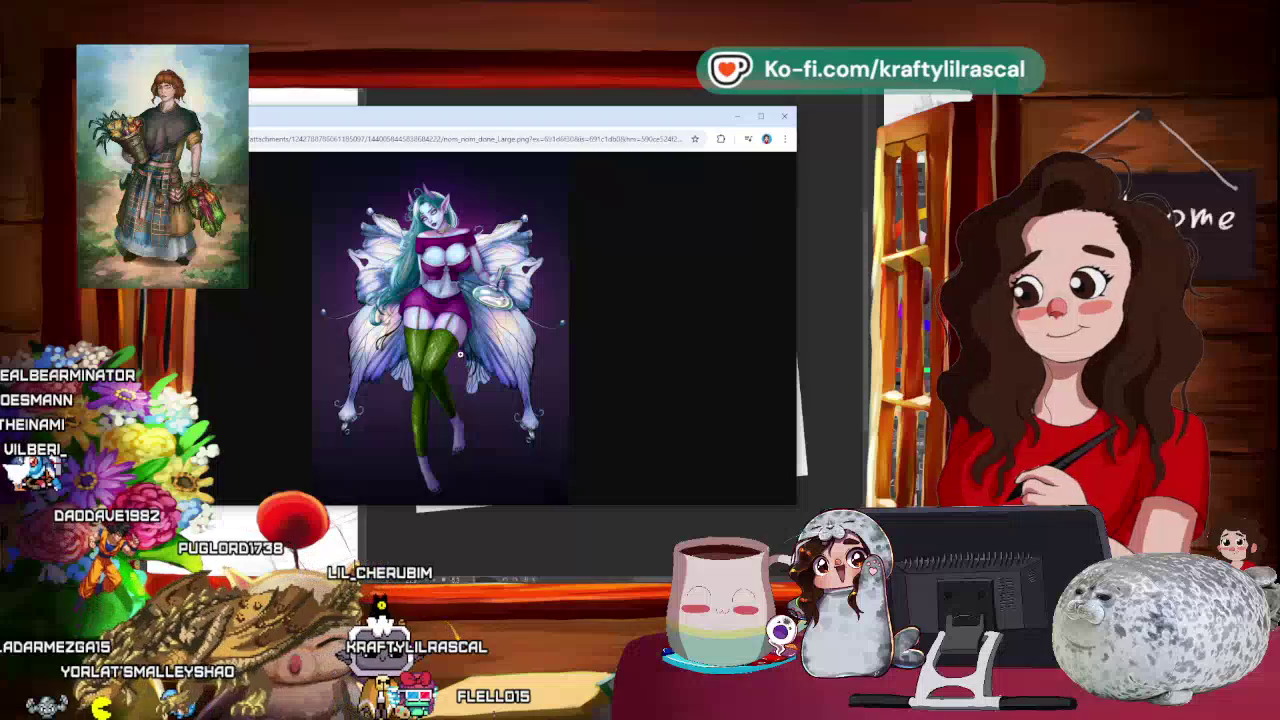
# Step: Re-zoom on several lower areas of the fairy figure to inspect details
pyautogui.click(460, 354)
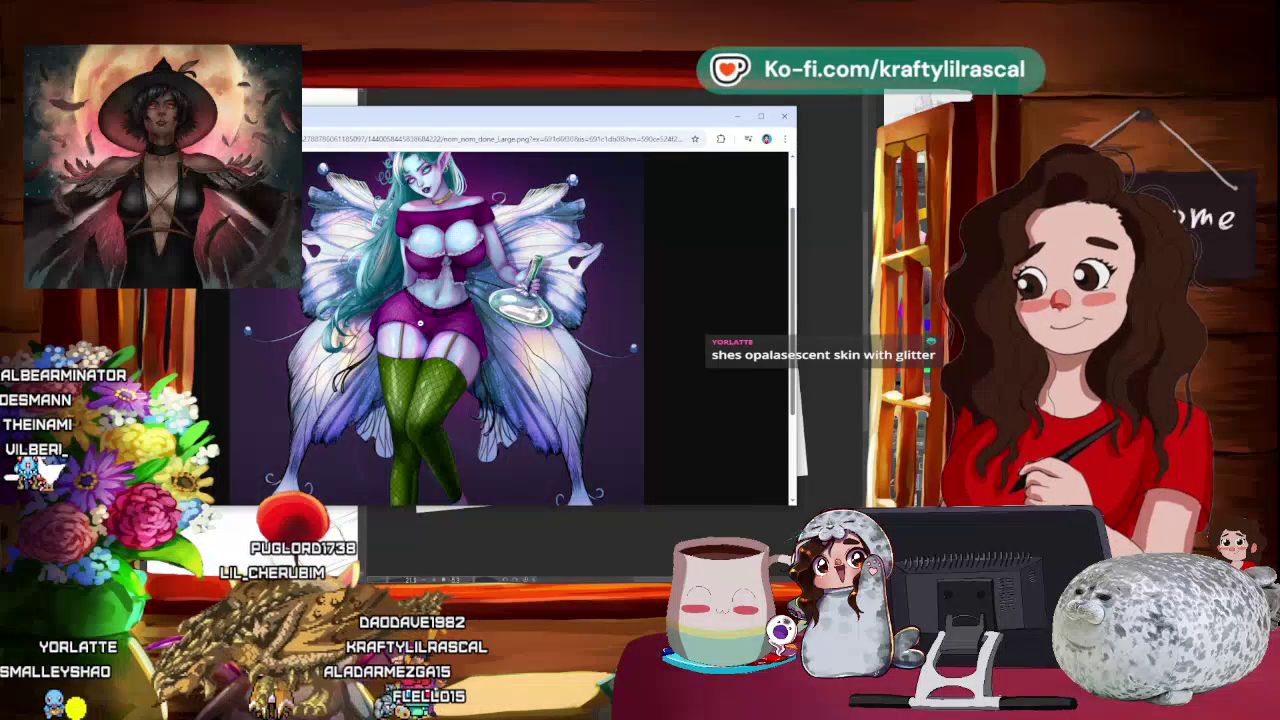
pyautogui.click(440, 330)
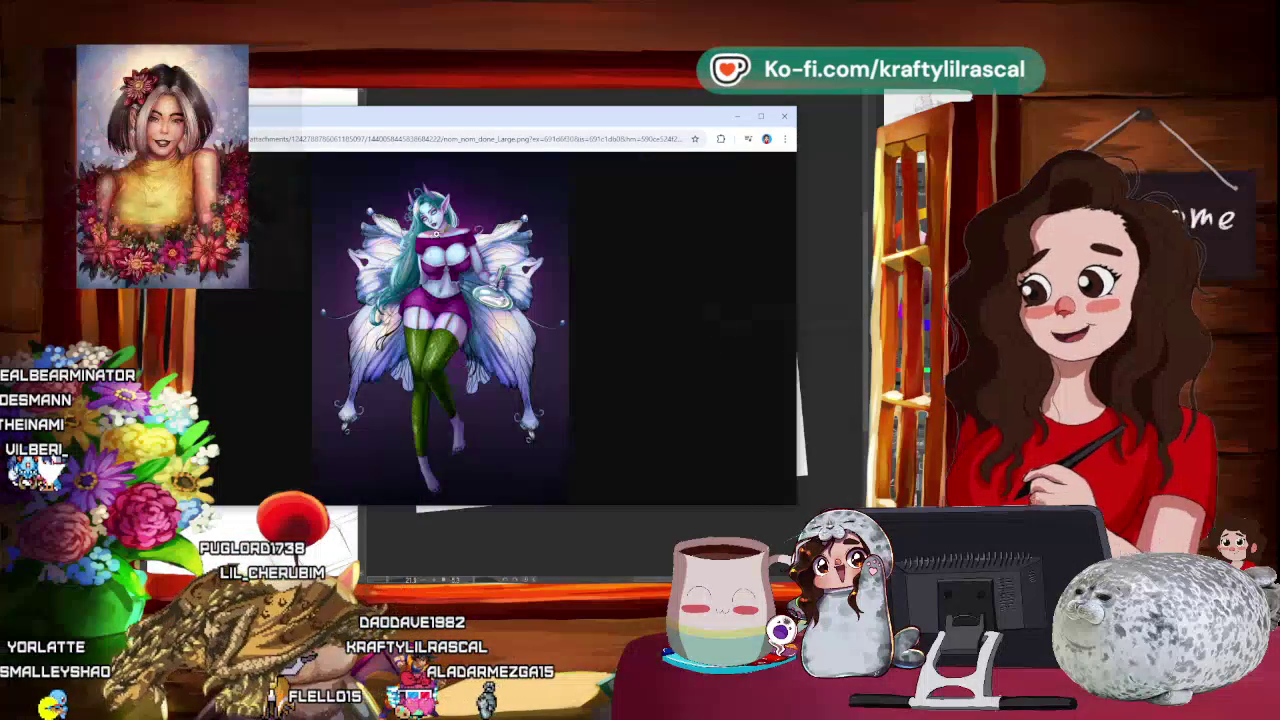
pyautogui.click(440, 330)
pyautogui.click(436, 378)
pyautogui.click(442, 289)
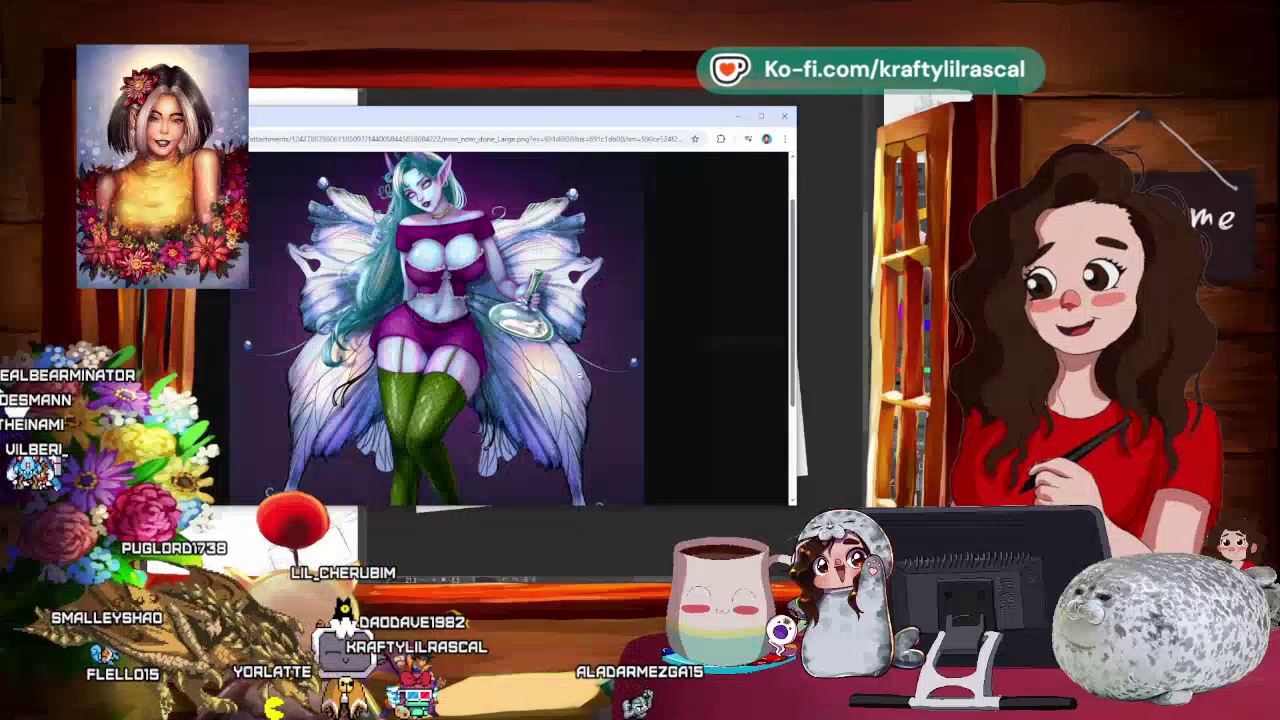
pyautogui.click(579, 372)
pyautogui.click(529, 285)
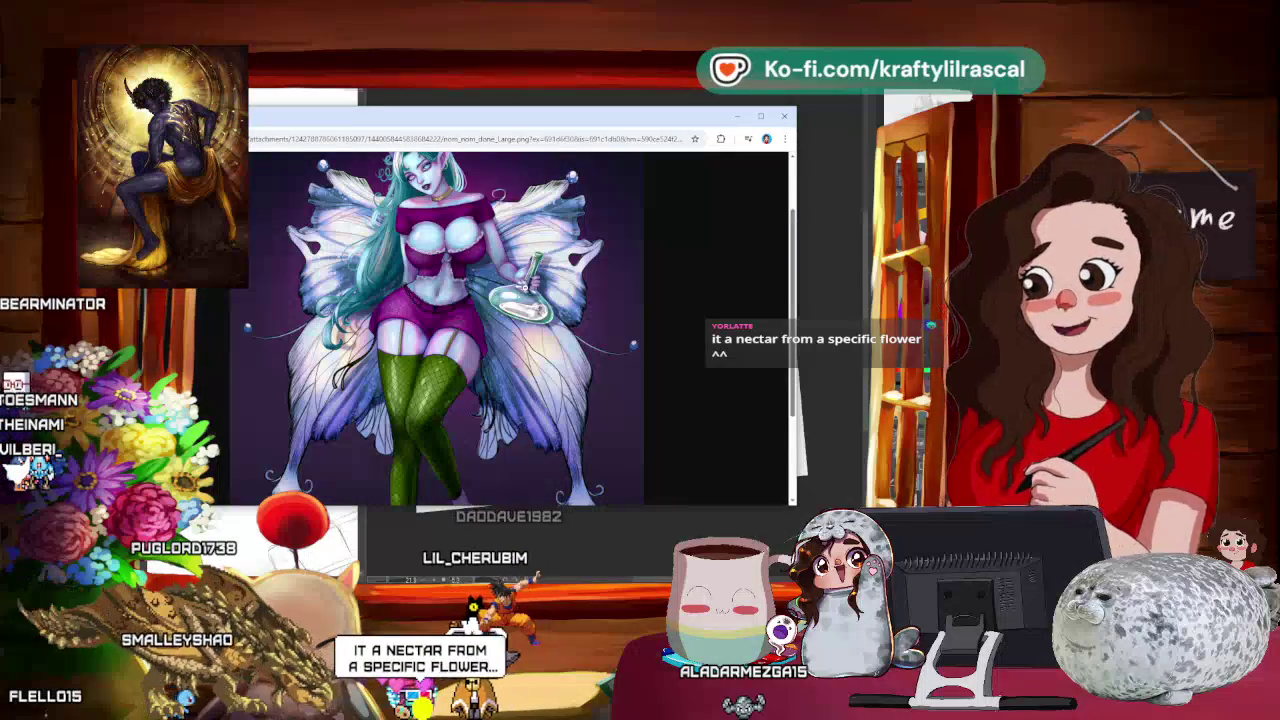
# Step: Scroll over the illustration, then drag Chrome off screen to reveal the room sketch
pyautogui.scroll(1, 526, 287)
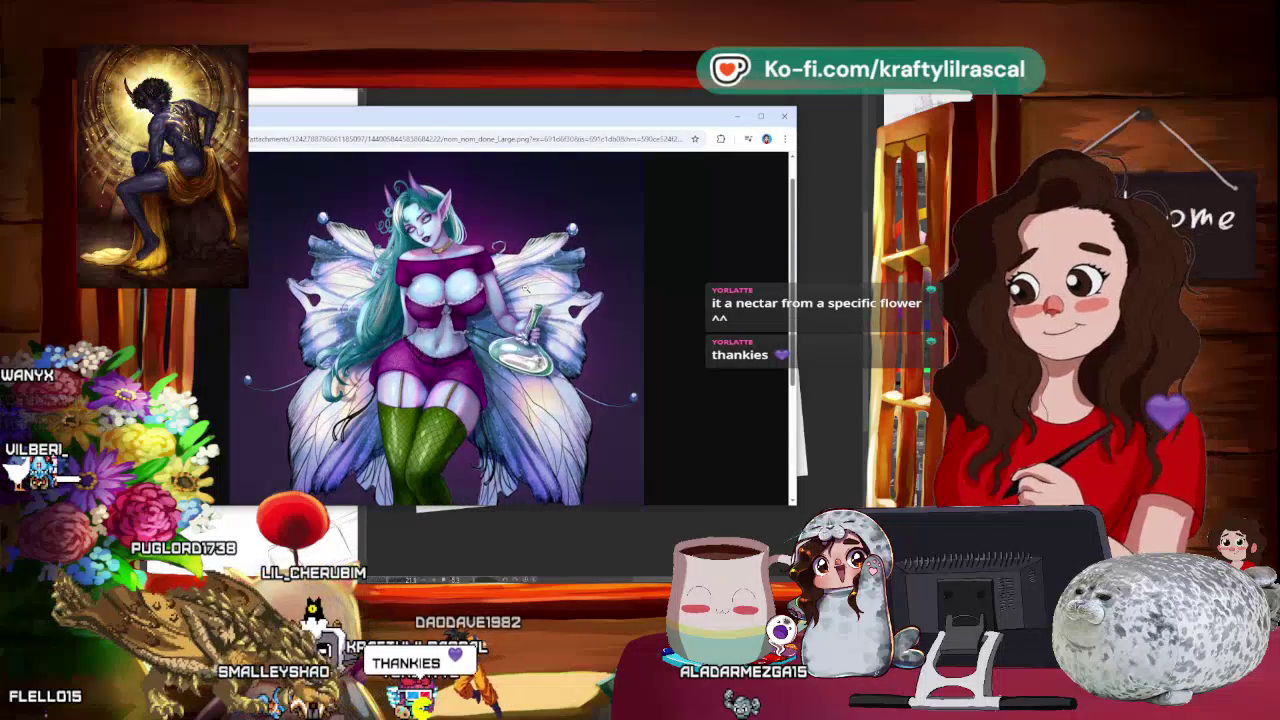
pyautogui.scroll(-1, 526, 287)
pyautogui.moveTo(448, 117); pyautogui.dragTo(450, 5)
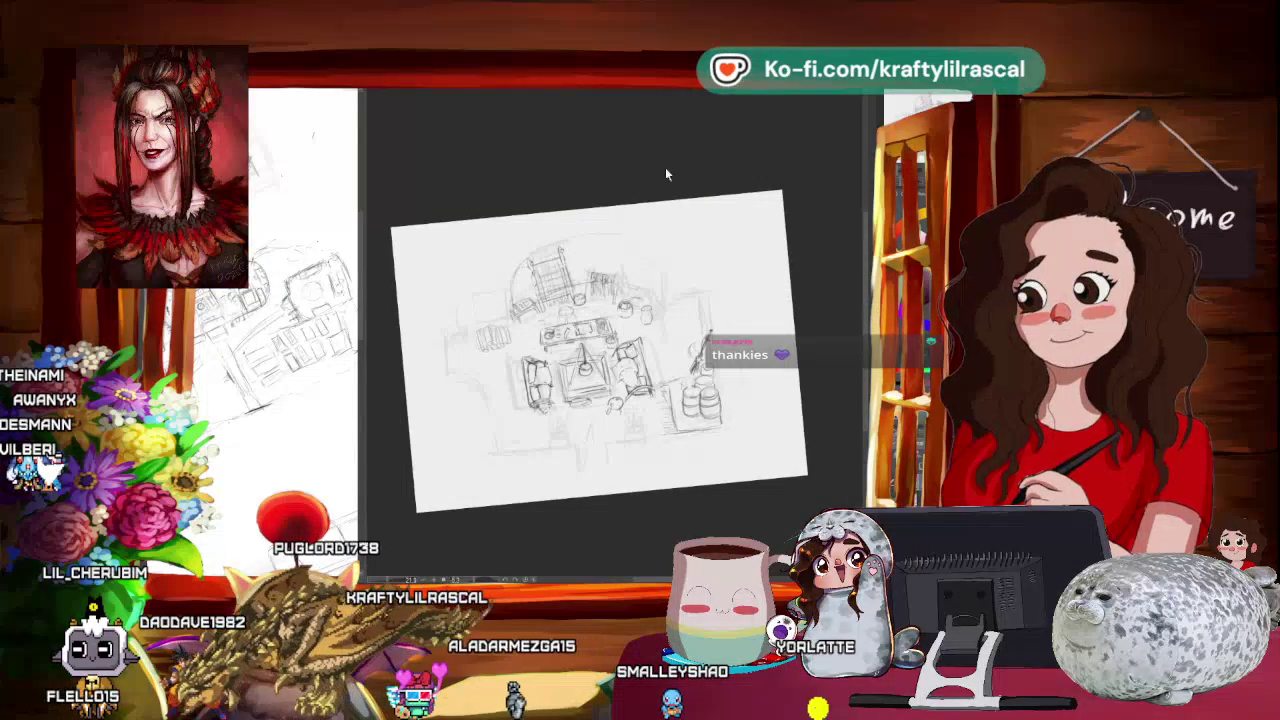
# Step: Zoom in on the pencil room plan and rotate the canvas view toward upright
pyautogui.scroll(-2, 654, 171)
pyautogui.scroll(3, 654, 171)
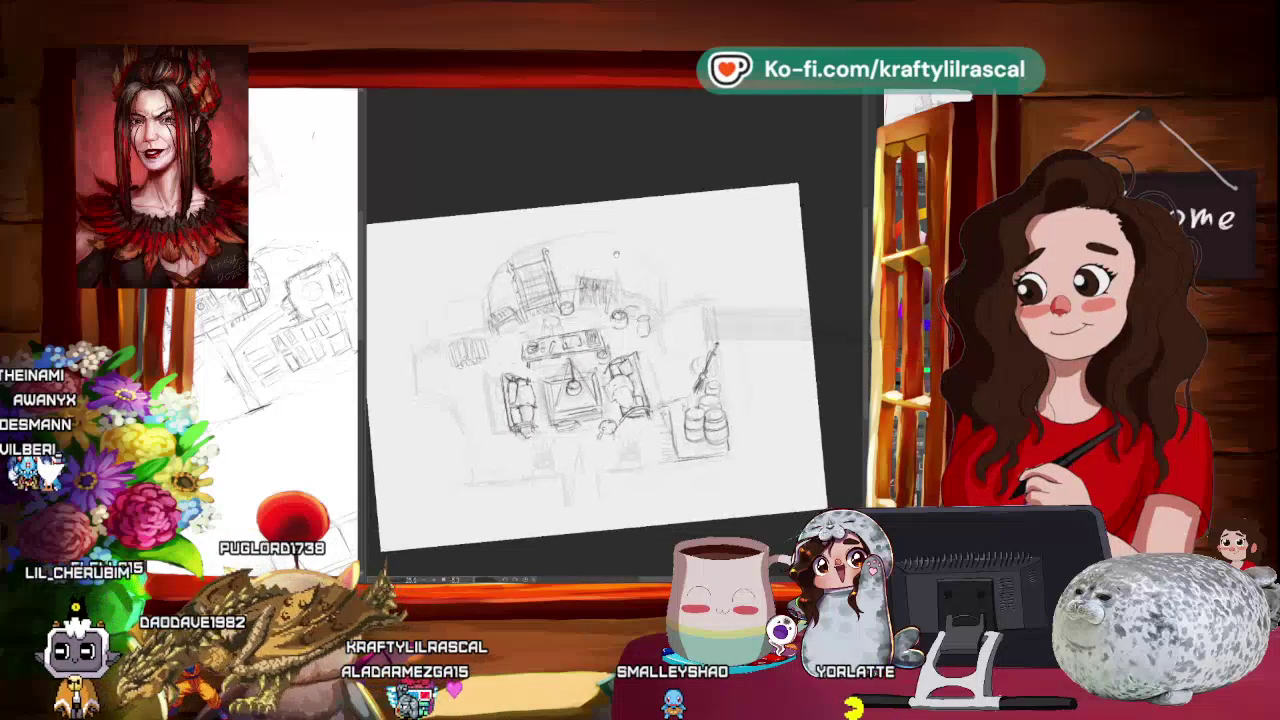
pyautogui.scroll(1, 606, 300)
pyautogui.scroll(1, 606, 300)
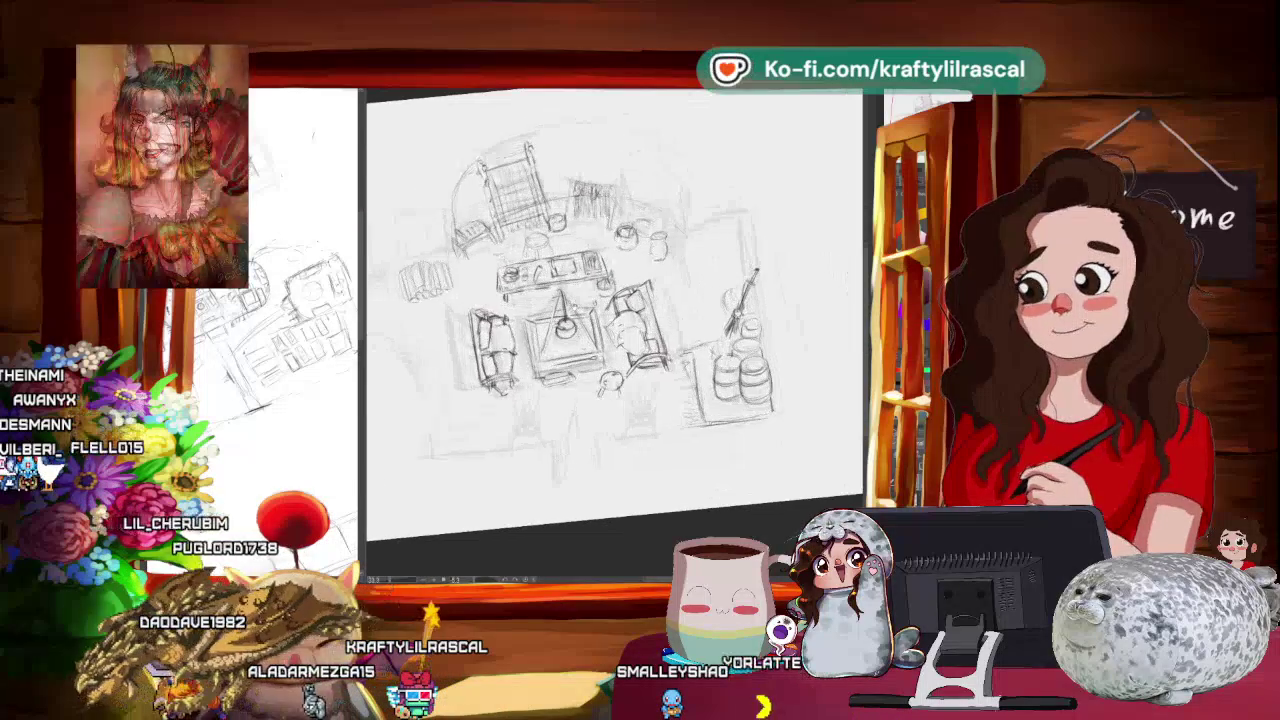
pyautogui.scroll(1, 606, 300)
pyautogui.moveTo(640, 300); pyautogui.dragTo(657, 255)
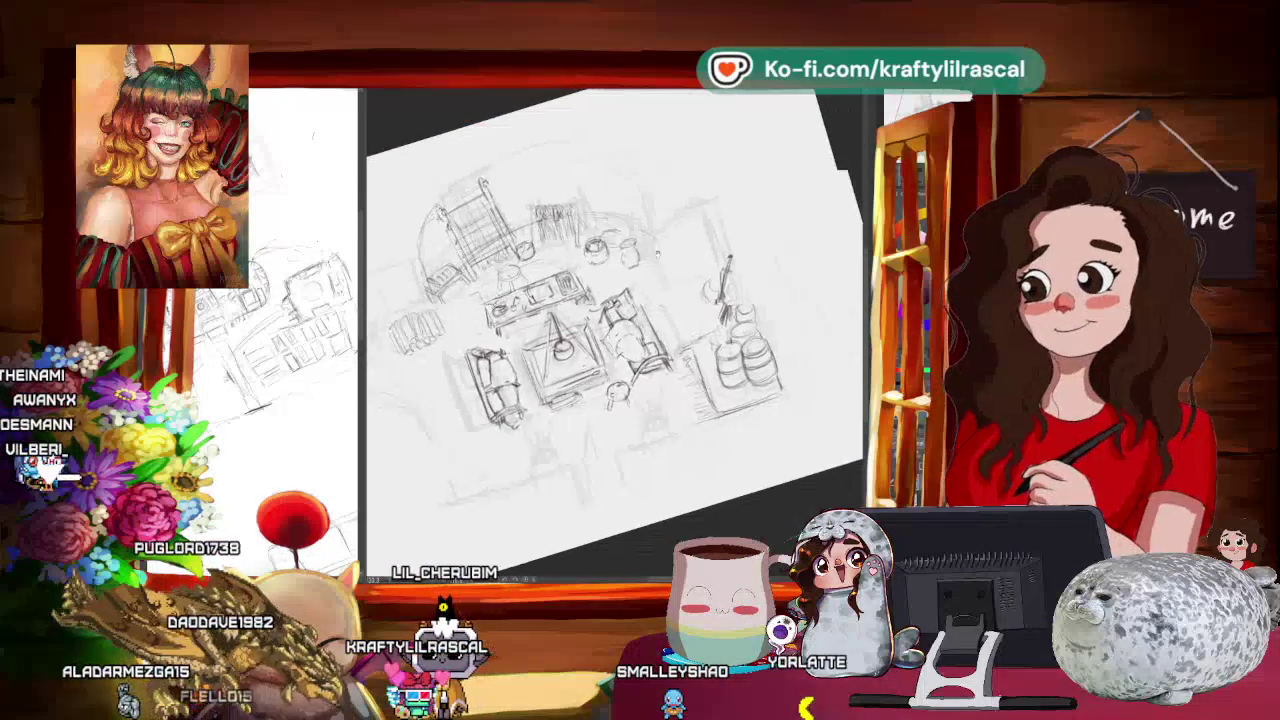
pyautogui.moveTo(640, 300); pyautogui.dragTo(610, 290)
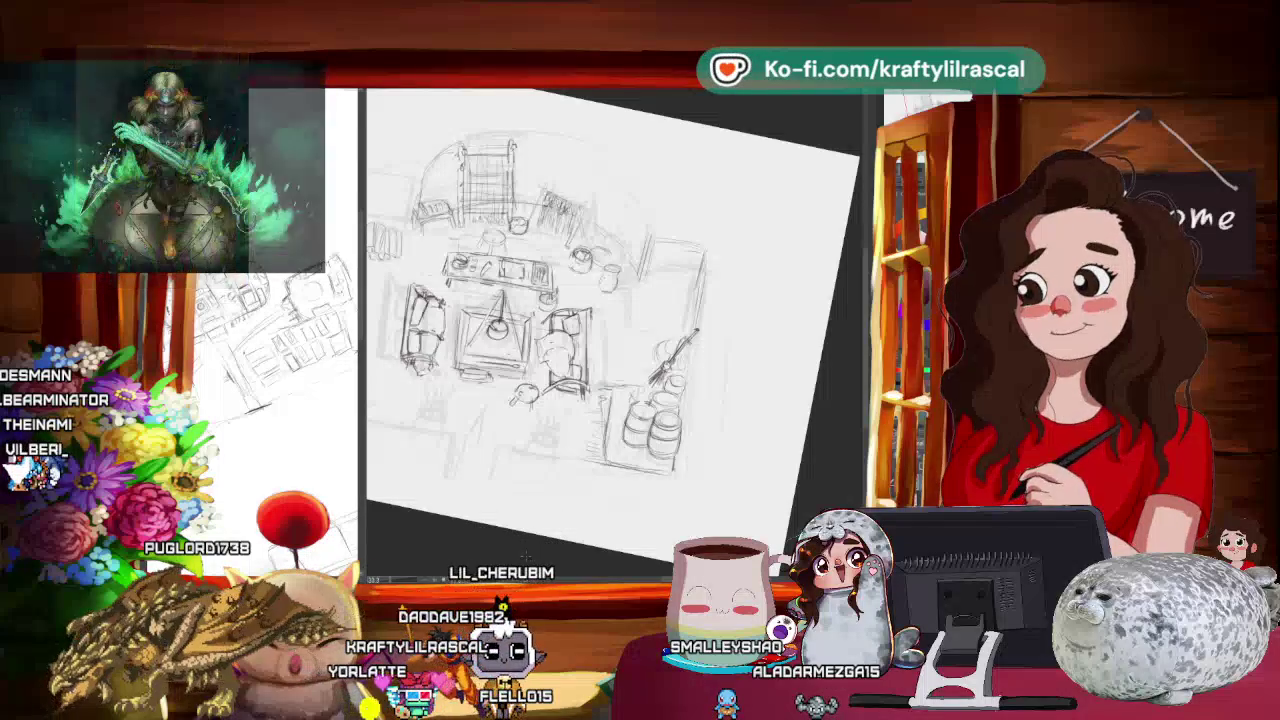
pyautogui.moveTo(540, 310); pyautogui.dragTo(635, 335)
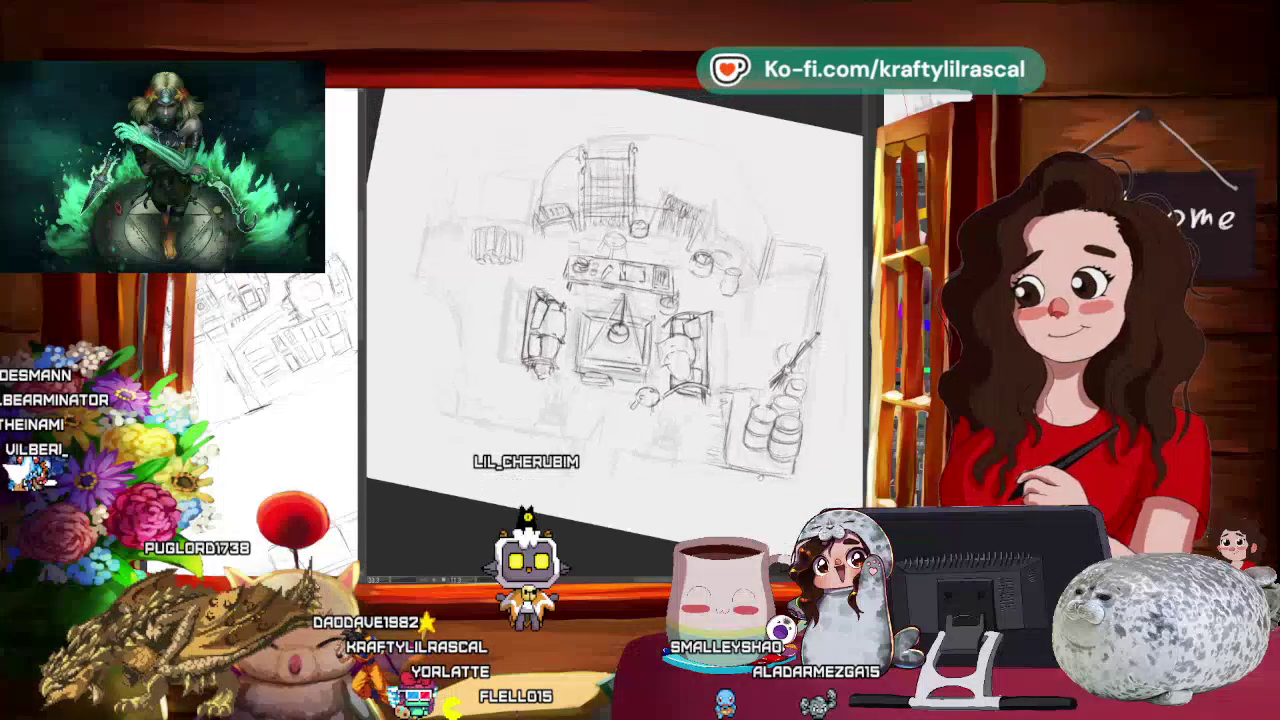
pyautogui.moveTo(765, 320)
pyautogui.mouseDown()
pyautogui.moveTo(751, 257)
pyautogui.moveTo(711, 205)
pyautogui.mouseUp()
pyautogui.moveTo(789, 345)
pyautogui.mouseDown()
pyautogui.moveTo(777, 407)
pyautogui.moveTo(726, 387)
pyautogui.mouseUp()
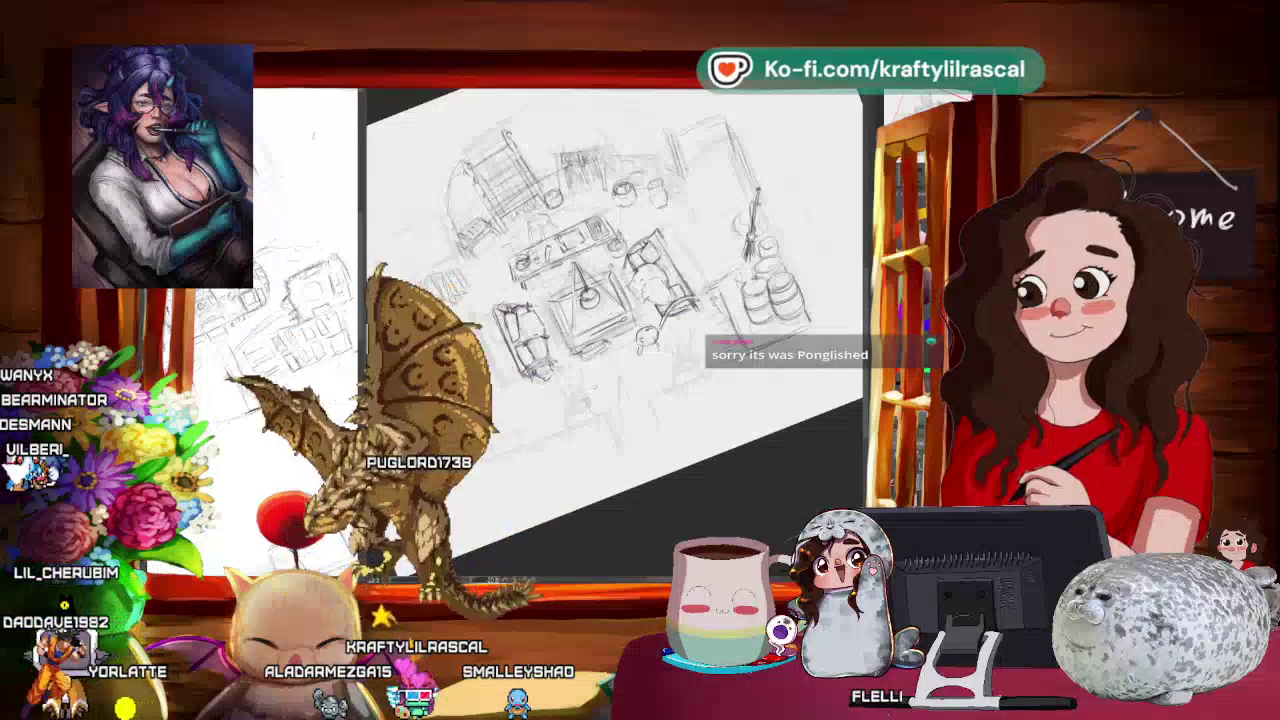
pyautogui.moveTo(598, 390); pyautogui.dragTo(716, 432)
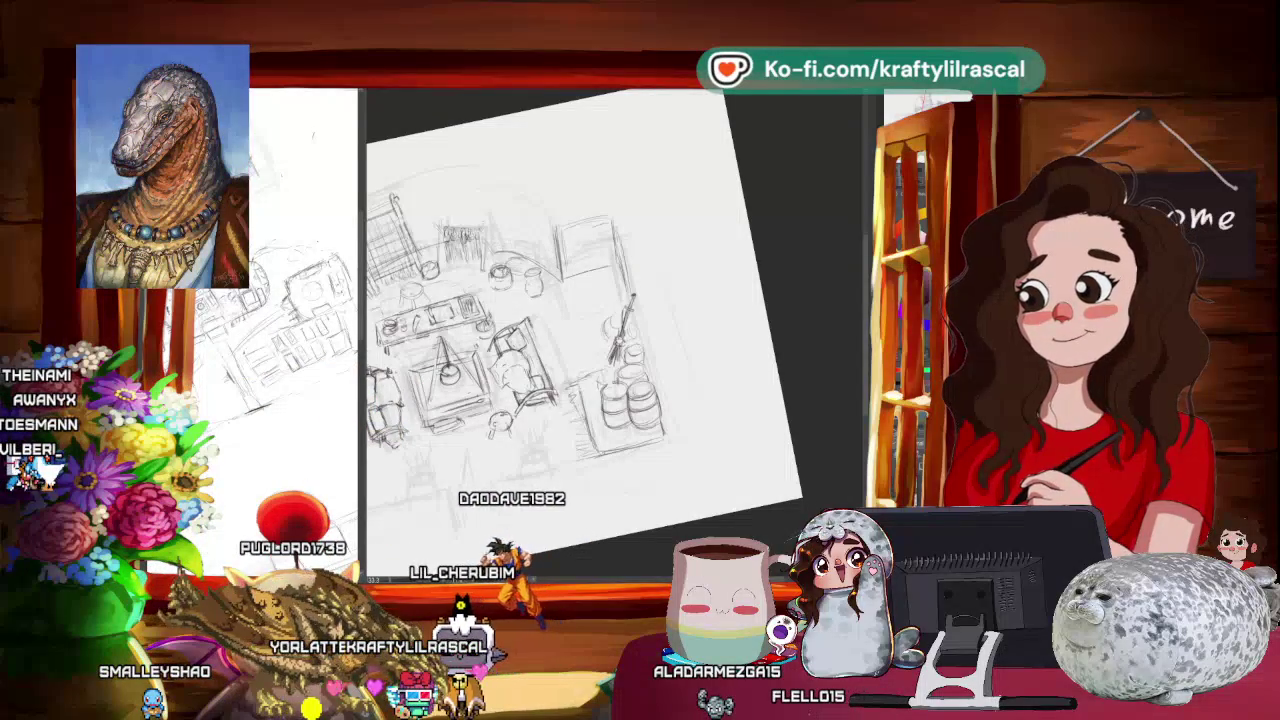
pyautogui.moveTo(580, 495)
pyautogui.mouseDown()
pyautogui.moveTo(601, 510)
pyautogui.moveTo(662, 369)
pyautogui.mouseUp()
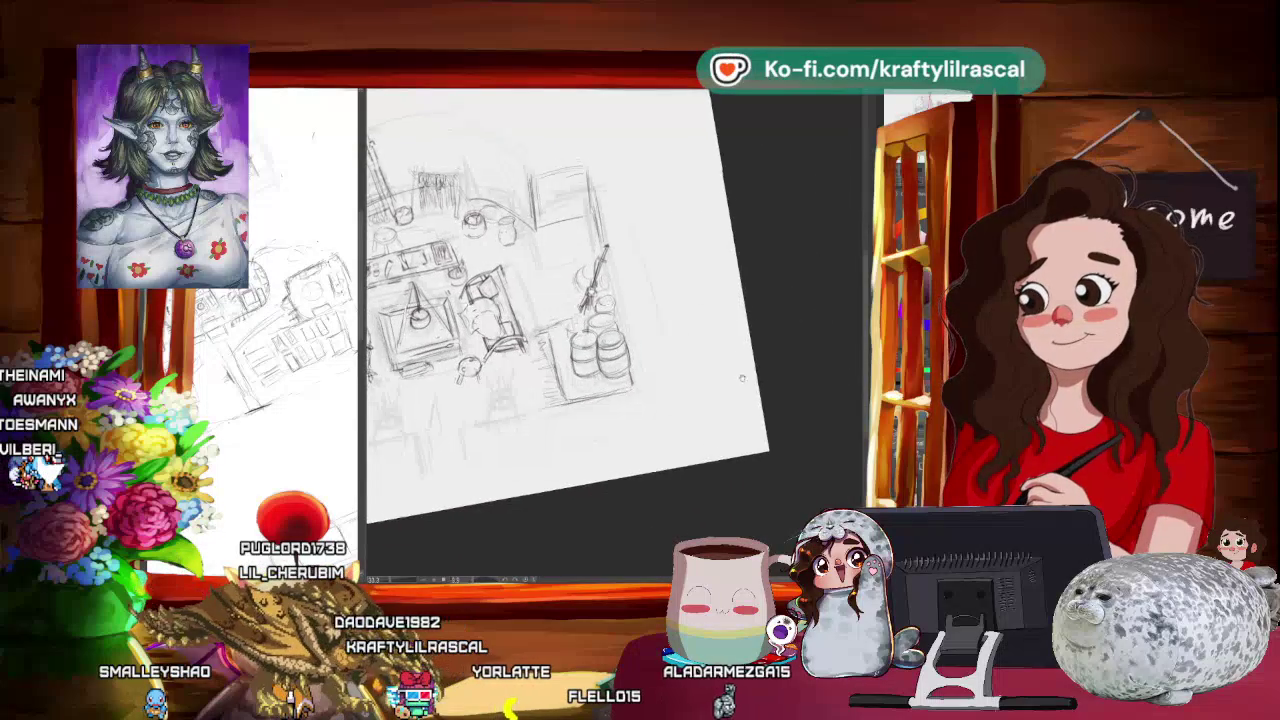
pyautogui.moveTo(660, 369); pyautogui.dragTo(723, 384)
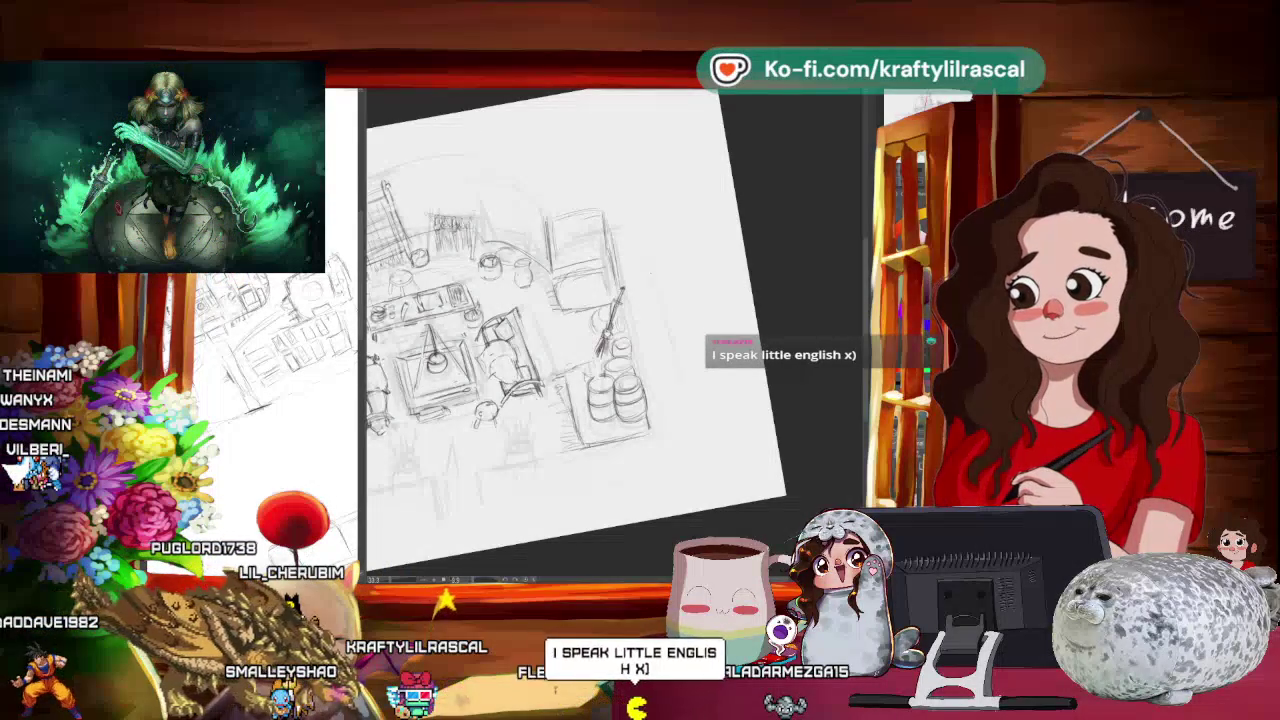
pyautogui.scroll(-3, 703, 316)
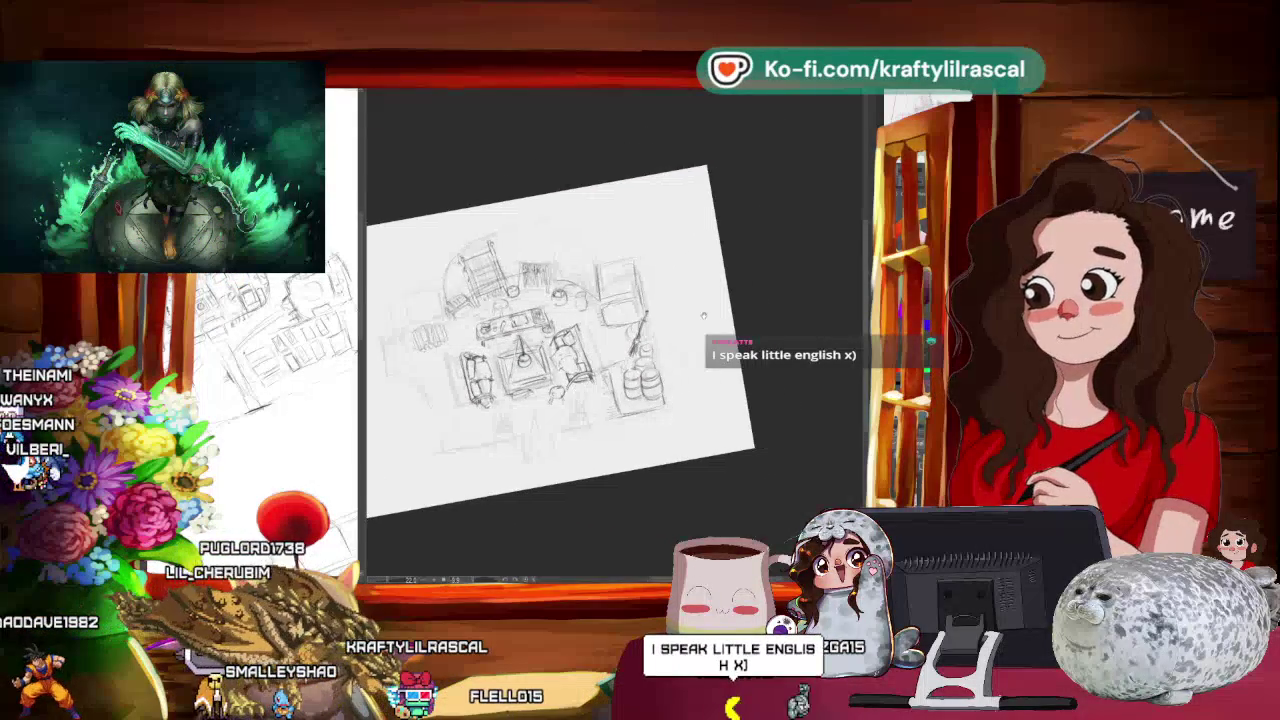
pyautogui.moveTo(745, 395)
pyautogui.mouseDown()
pyautogui.moveTo(760, 423)
pyautogui.moveTo(655, 478)
pyautogui.mouseUp()
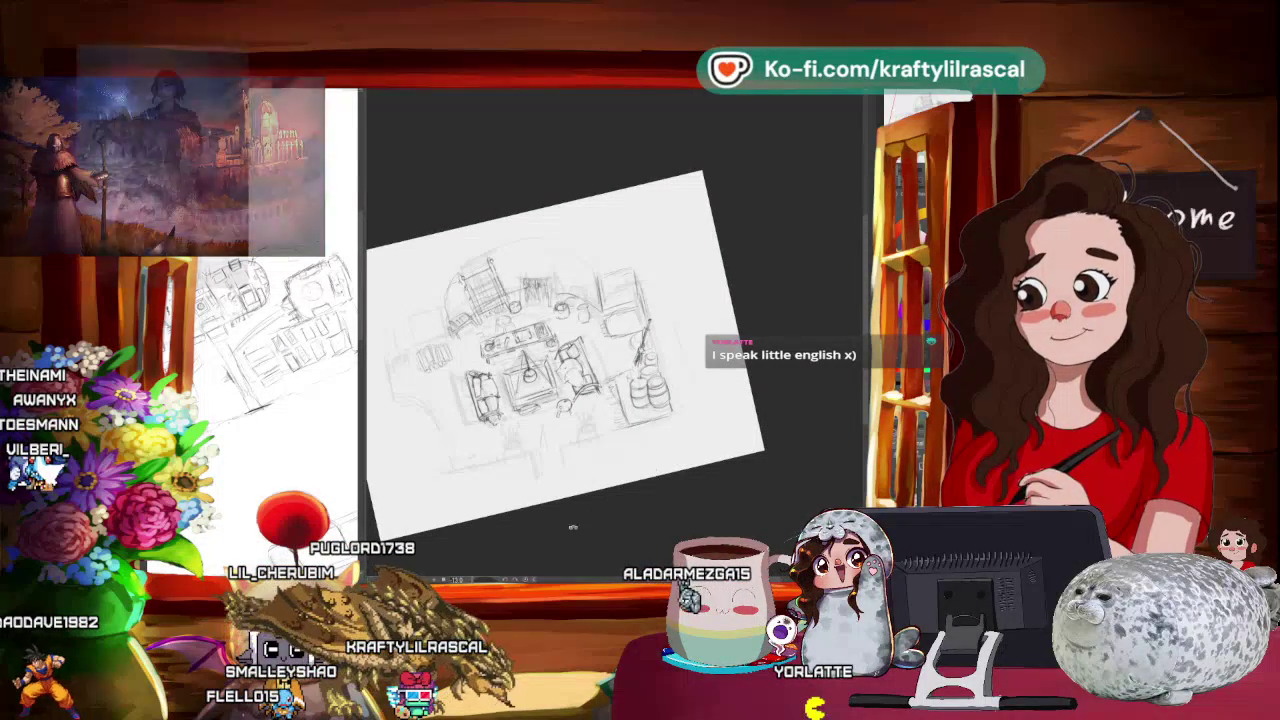
pyautogui.hotkey('ctrl', '0')
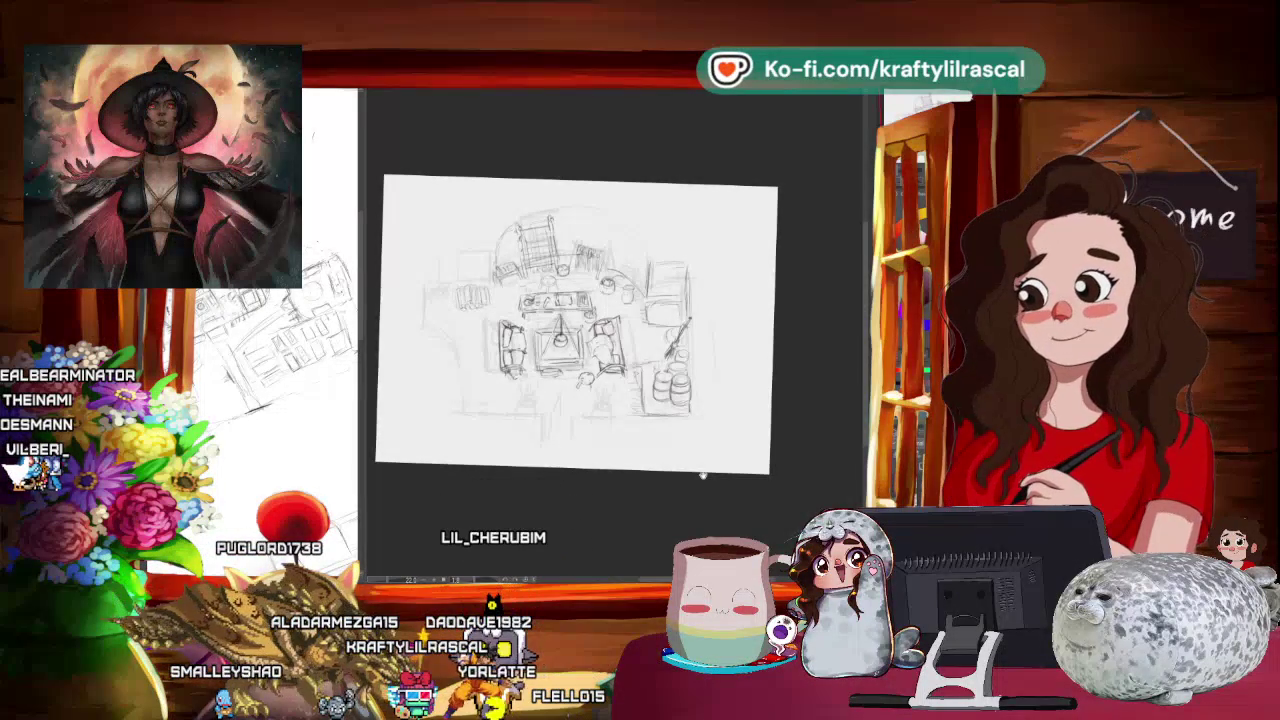
pyautogui.scroll(-3, 703, 476)
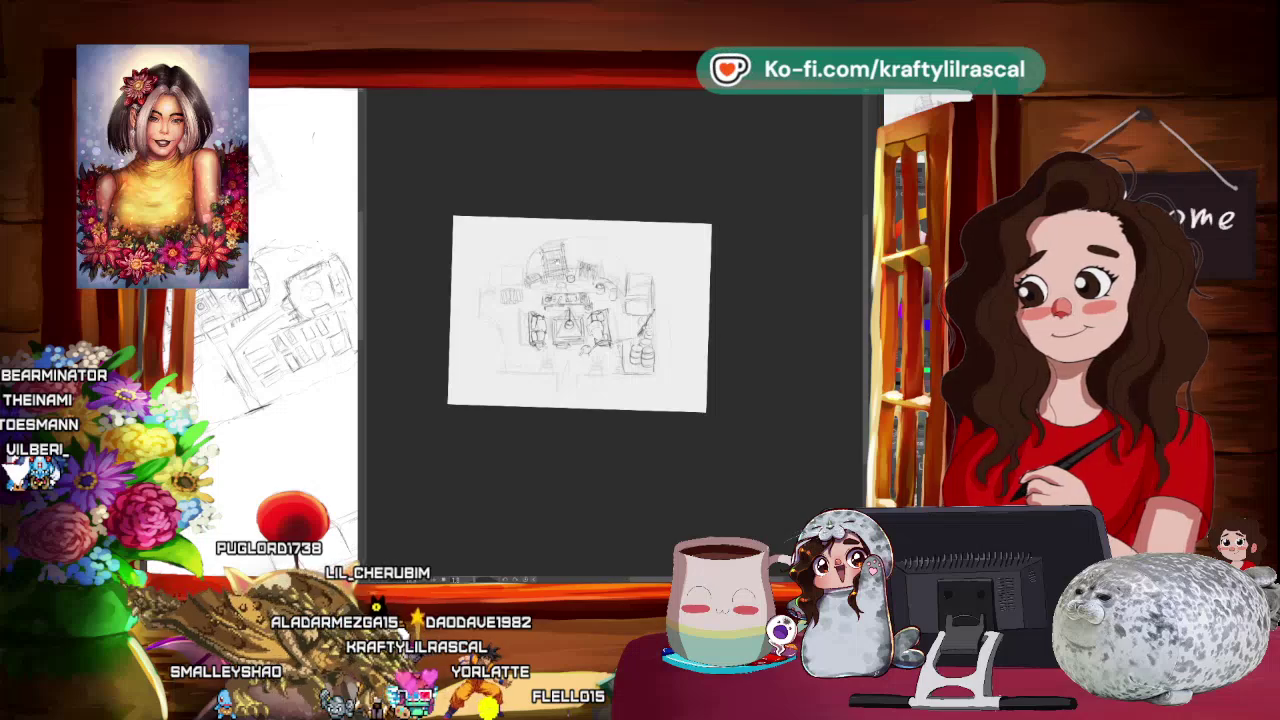
pyautogui.moveTo(560, 205)
pyautogui.mouseDown()
pyautogui.moveTo(535, 211)
pyautogui.moveTo(450, 330)
pyautogui.moveTo(638, 148)
pyautogui.mouseUp()
pyautogui.scroll(3, 614, 318)
pyautogui.scroll(2, 614, 318)
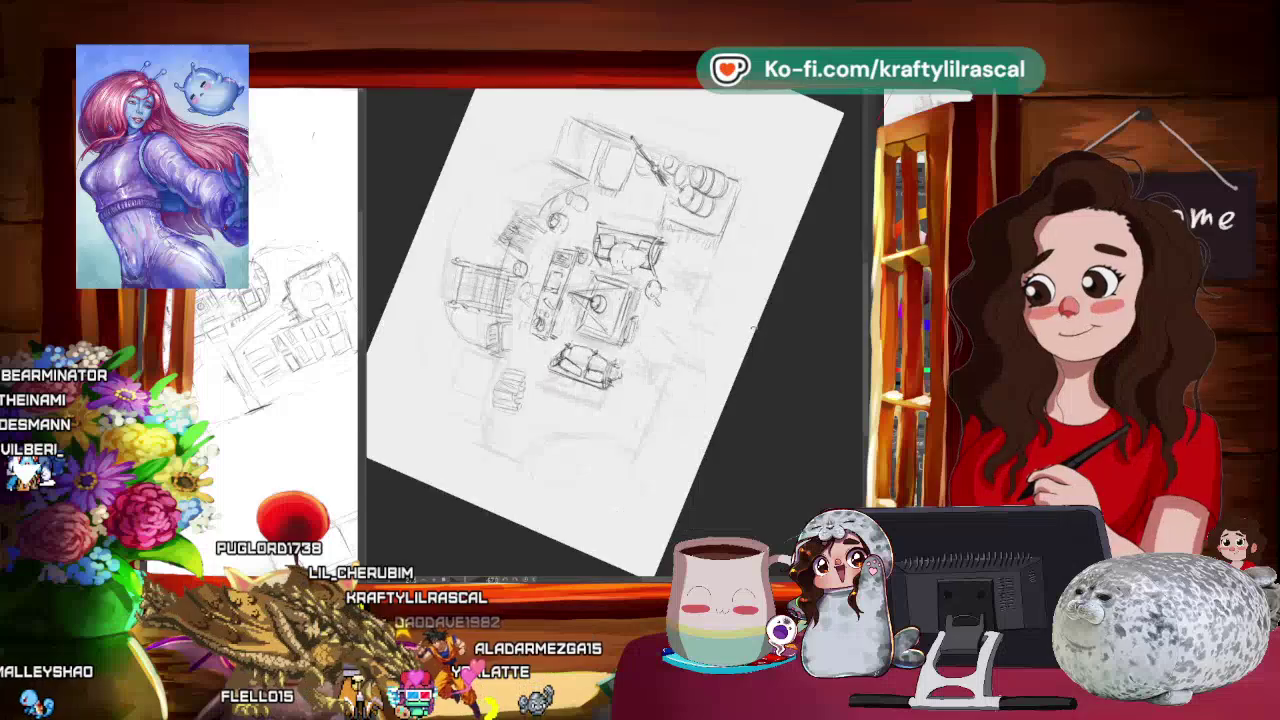
pyautogui.moveTo(766, 258); pyautogui.dragTo(700, 440)
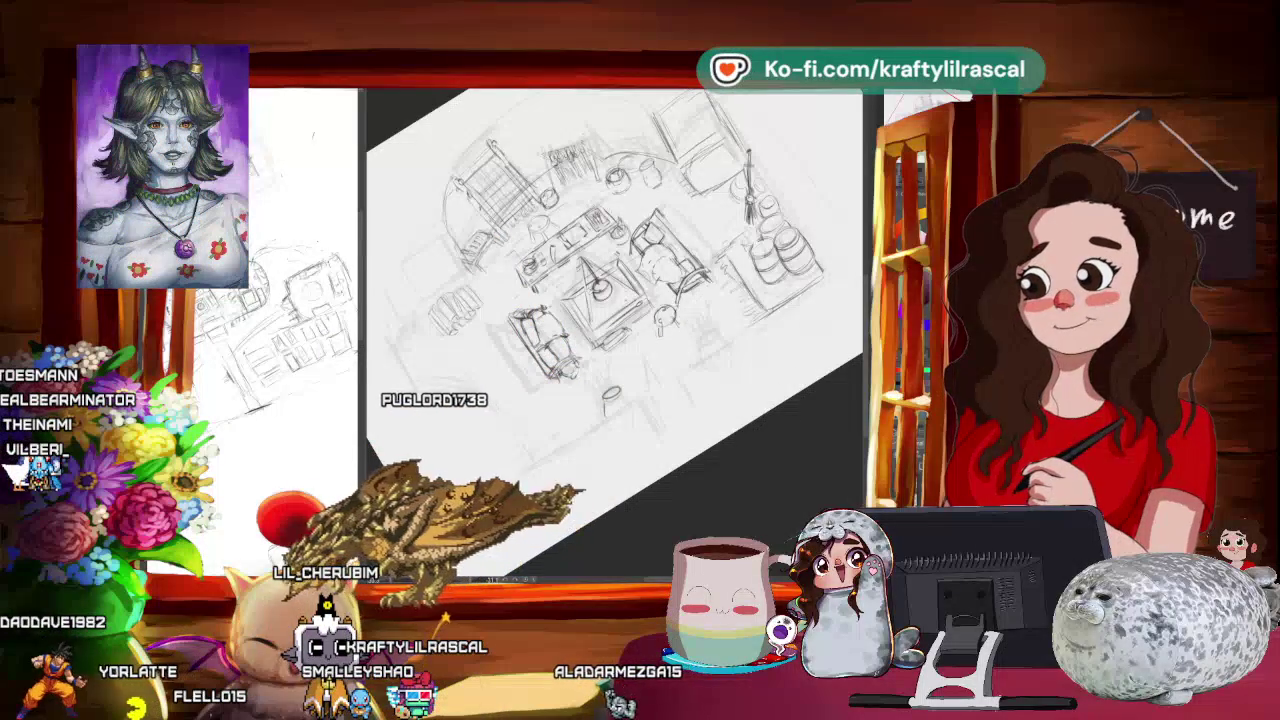
pyautogui.moveTo(620, 250); pyautogui.dragTo(600, 265)
pyautogui.moveTo(628, 432)
pyautogui.mouseDown()
pyautogui.moveTo(643, 456)
pyautogui.moveTo(747, 356)
pyautogui.moveTo(800, 385)
pyautogui.mouseUp()
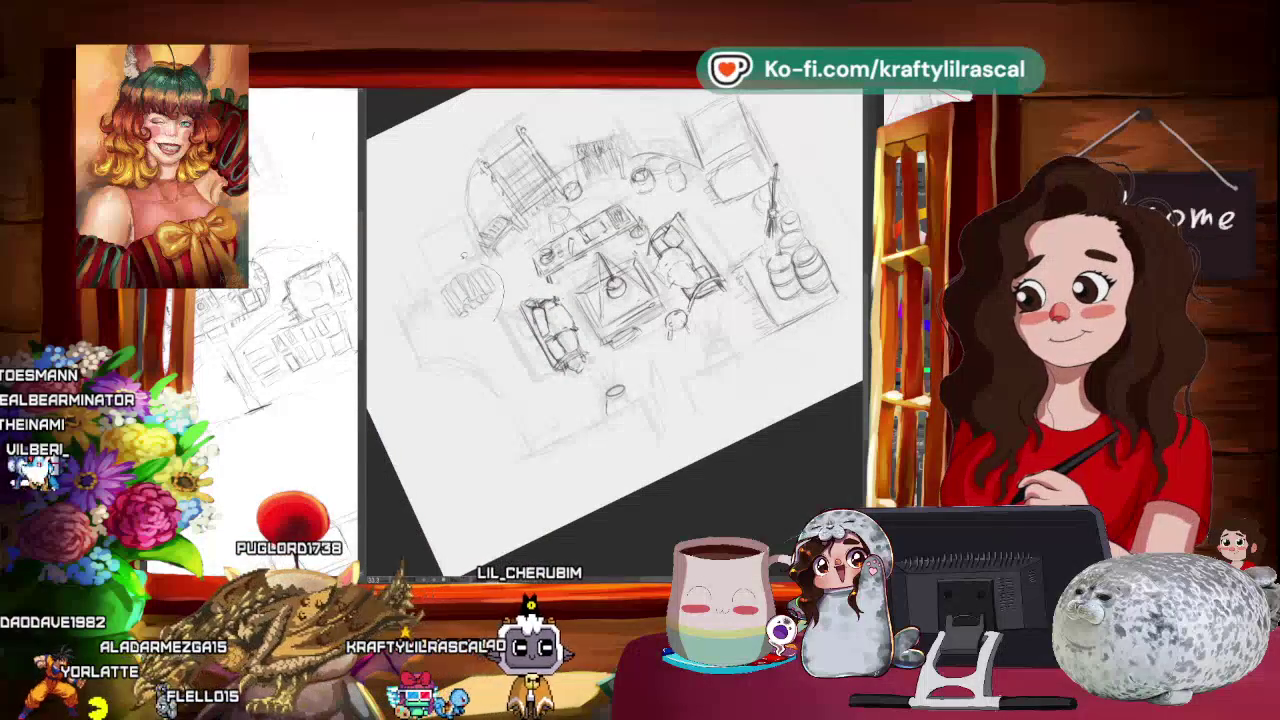
# Step: Lasso the small object beside the left sofa and transform it to just below the central table
pyautogui.moveTo(468, 262); pyautogui.dragTo(450, 268)
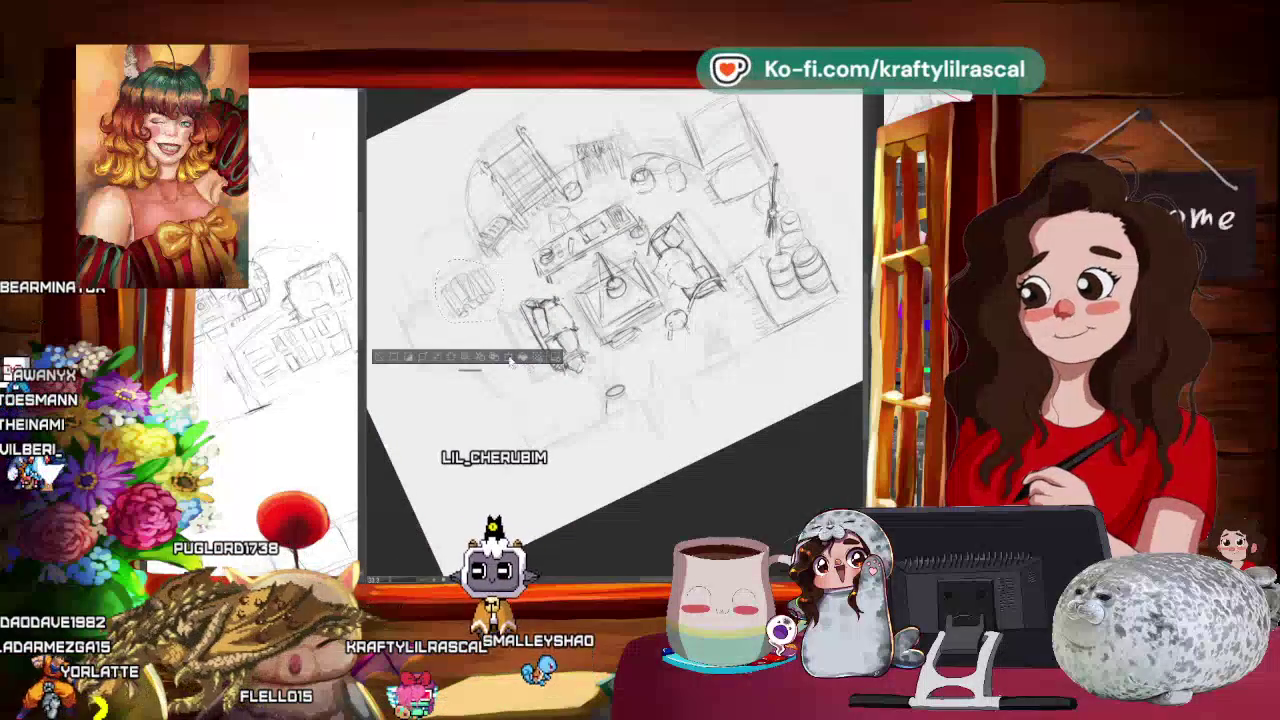
pyautogui.hotkey('ctrl', 't')
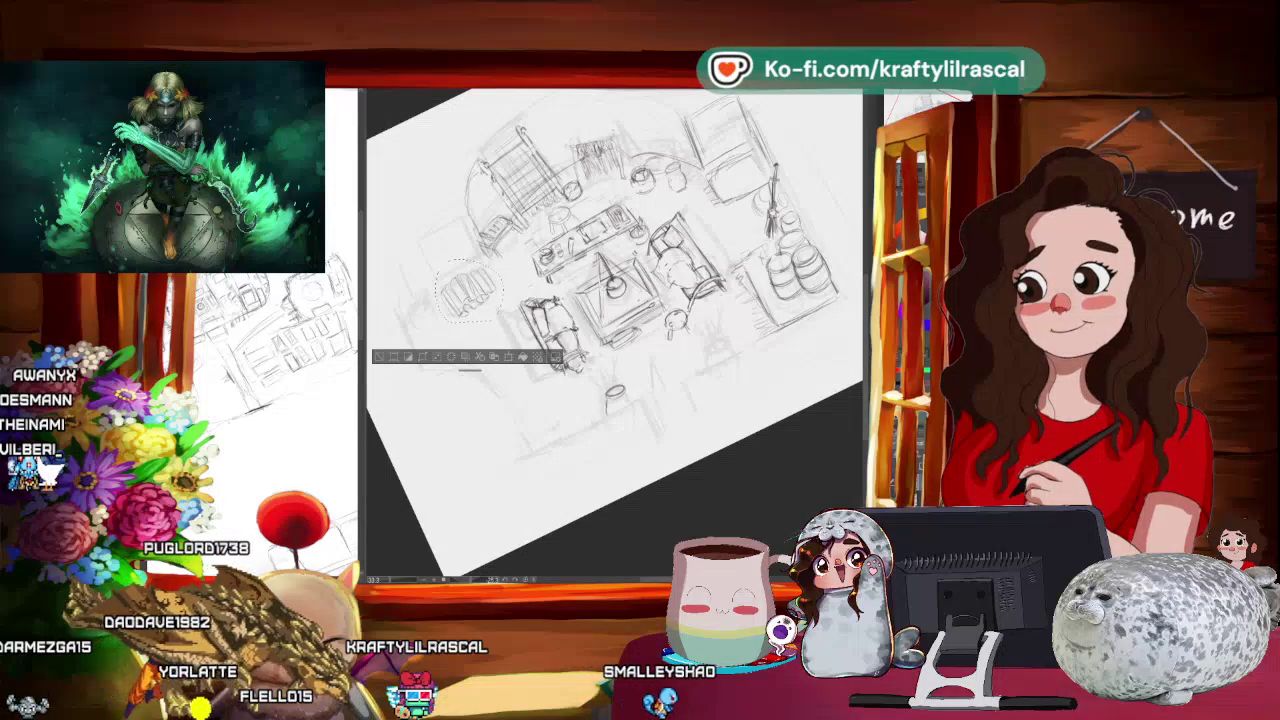
pyautogui.moveTo(465, 292)
pyautogui.mouseDown()
pyautogui.moveTo(550, 365)
pyautogui.moveTo(640, 362)
pyautogui.mouseUp()
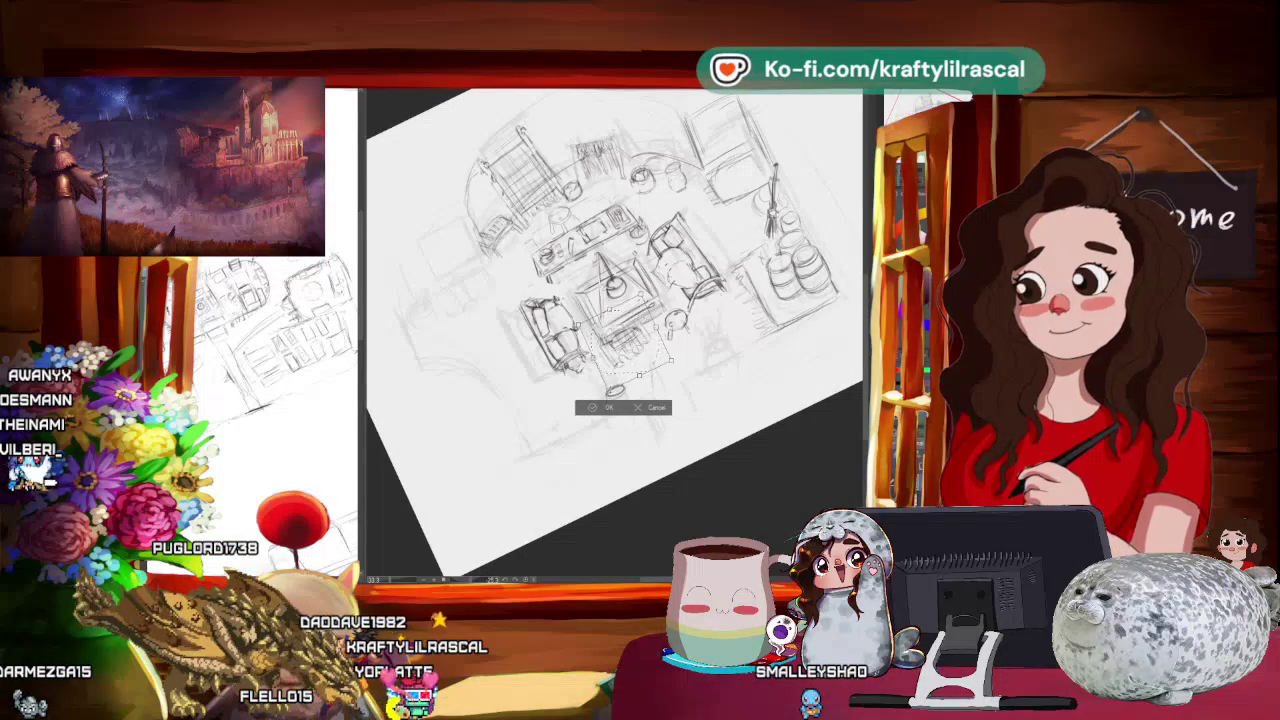
pyautogui.moveTo(636, 362); pyautogui.dragTo(636, 371)
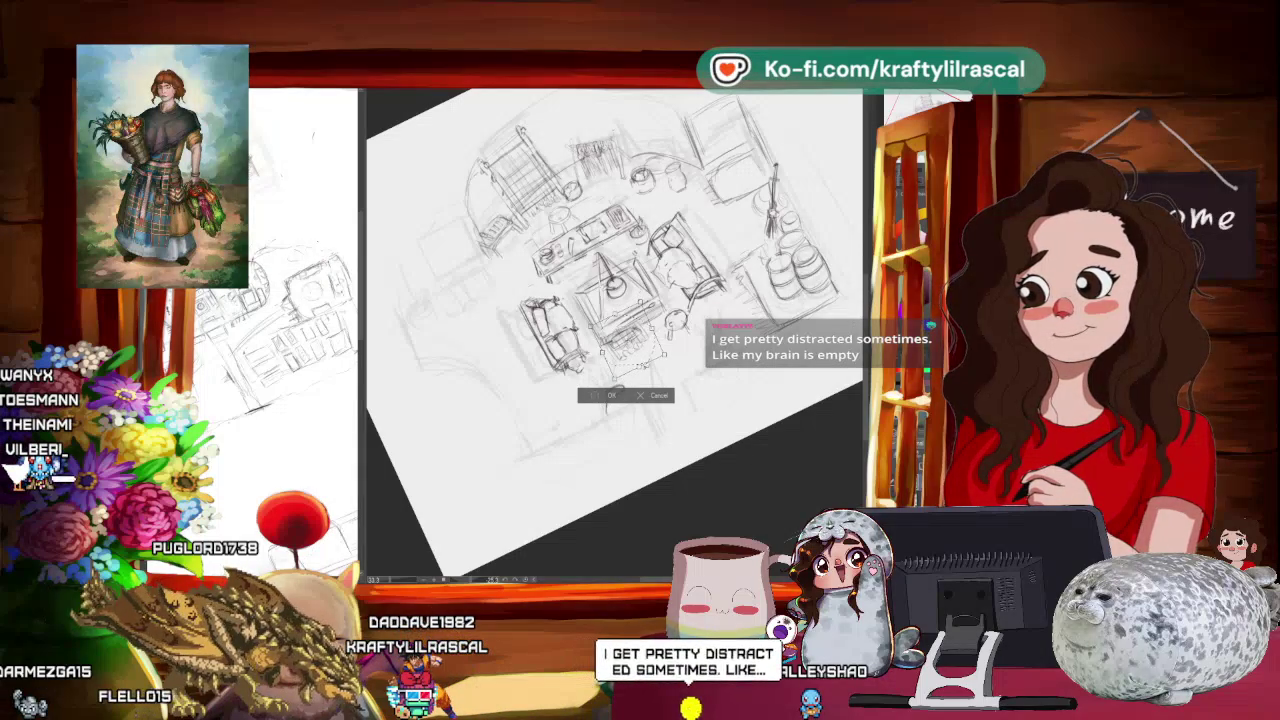
pyautogui.click(611, 395)
# Step: Rotate the canvas view back upright and zoom in slightly
pyautogui.moveTo(607, 463); pyautogui.dragTo(429, 315)
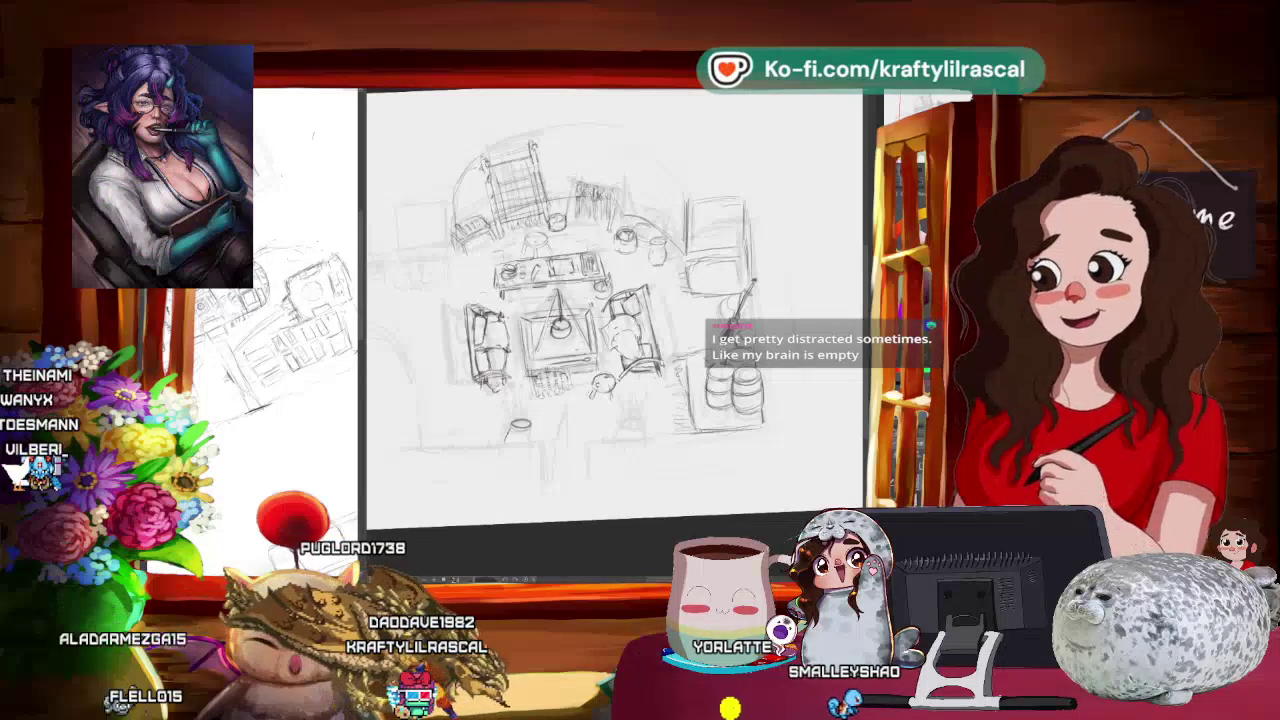
pyautogui.scroll(1, 600, 290)
pyautogui.moveTo(615, 310); pyautogui.dragTo(600, 300)
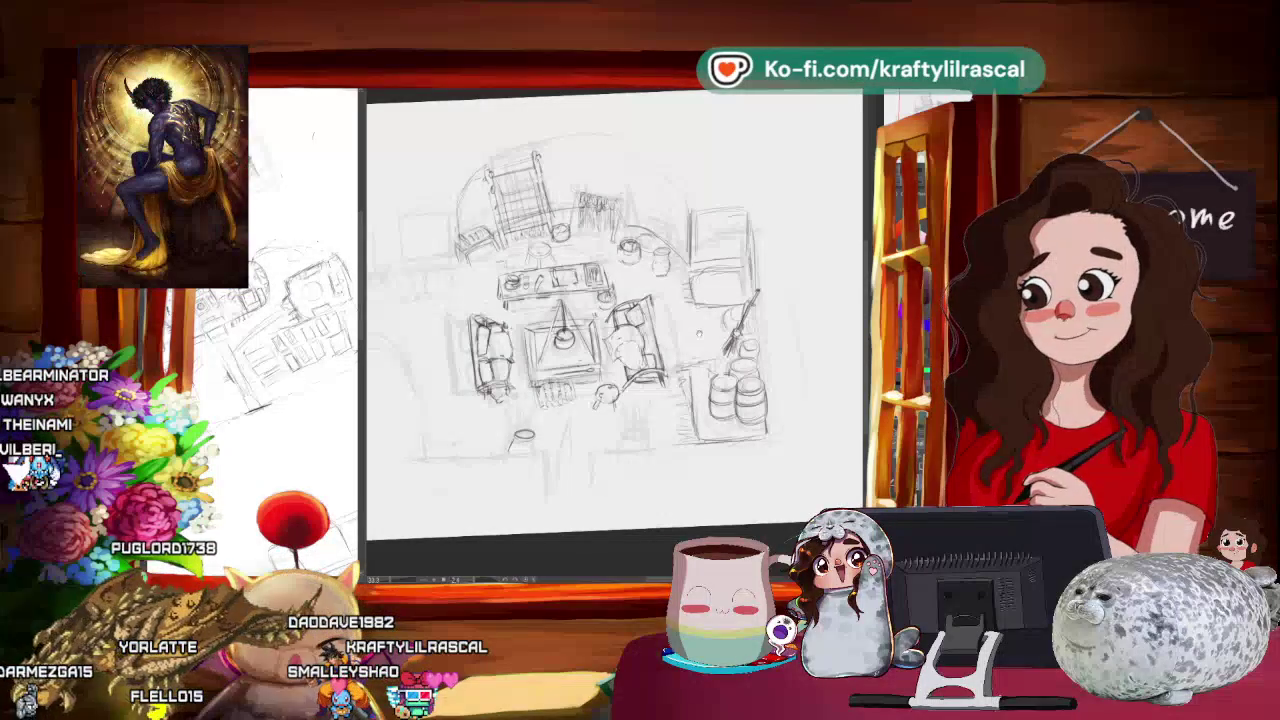
# Step: Rotate and pan the view to the room's left side, then lasso the box-shaped piece
pyautogui.scroll(-2, 615, 320)
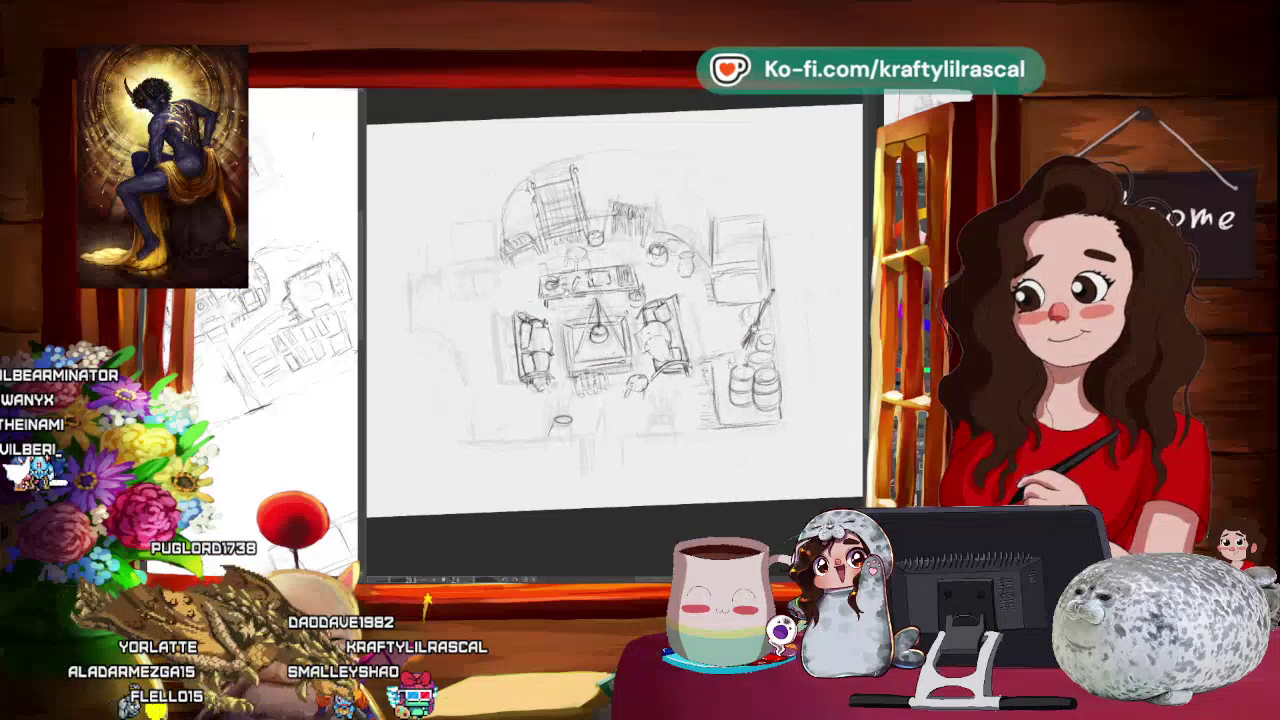
pyautogui.moveTo(615, 320); pyautogui.dragTo(640, 300)
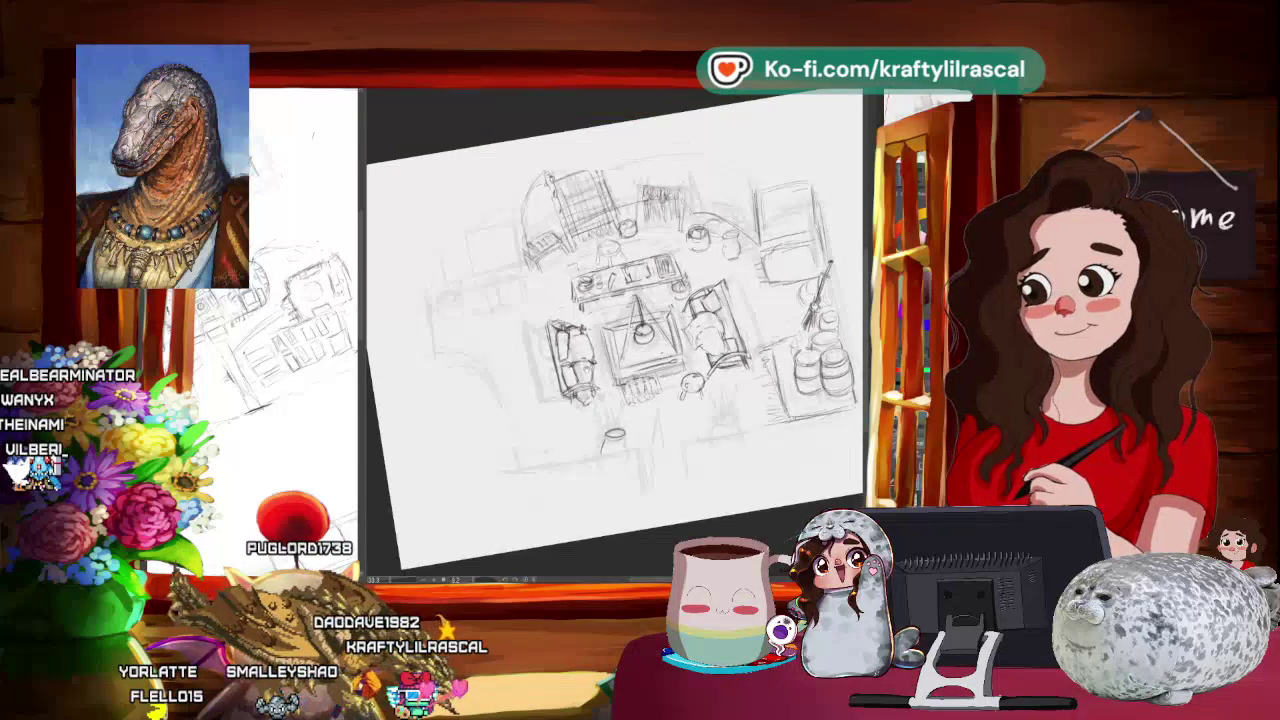
pyautogui.moveTo(615, 320)
pyautogui.mouseDown()
pyautogui.moveTo(600, 340)
pyautogui.moveTo(630, 300)
pyautogui.mouseUp()
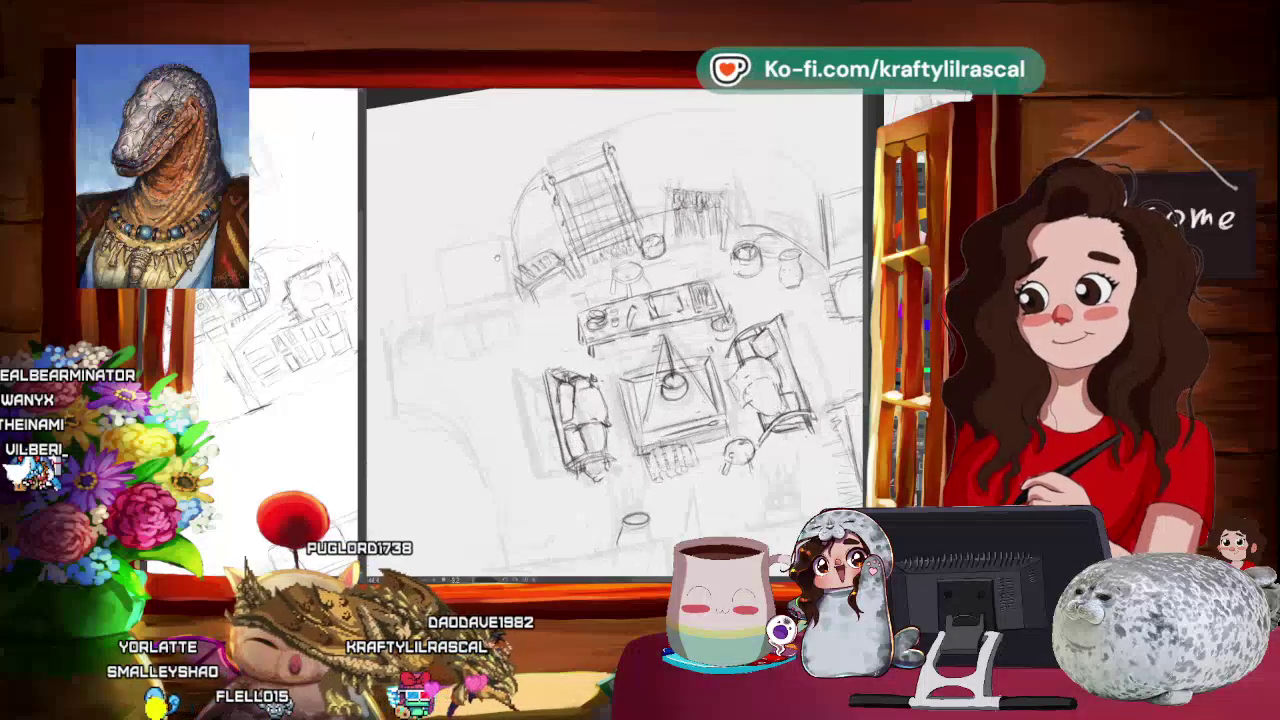
pyautogui.scroll(1, 615, 320)
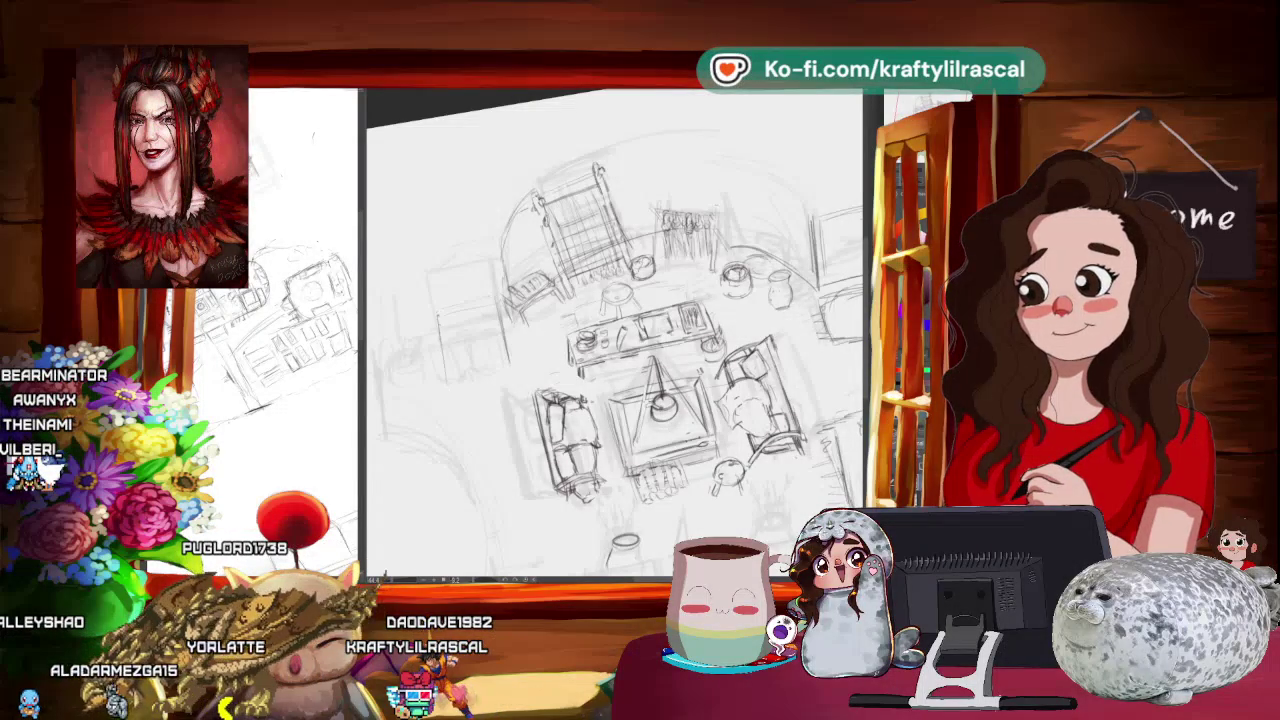
pyautogui.moveTo(615, 330); pyautogui.dragTo(670, 340)
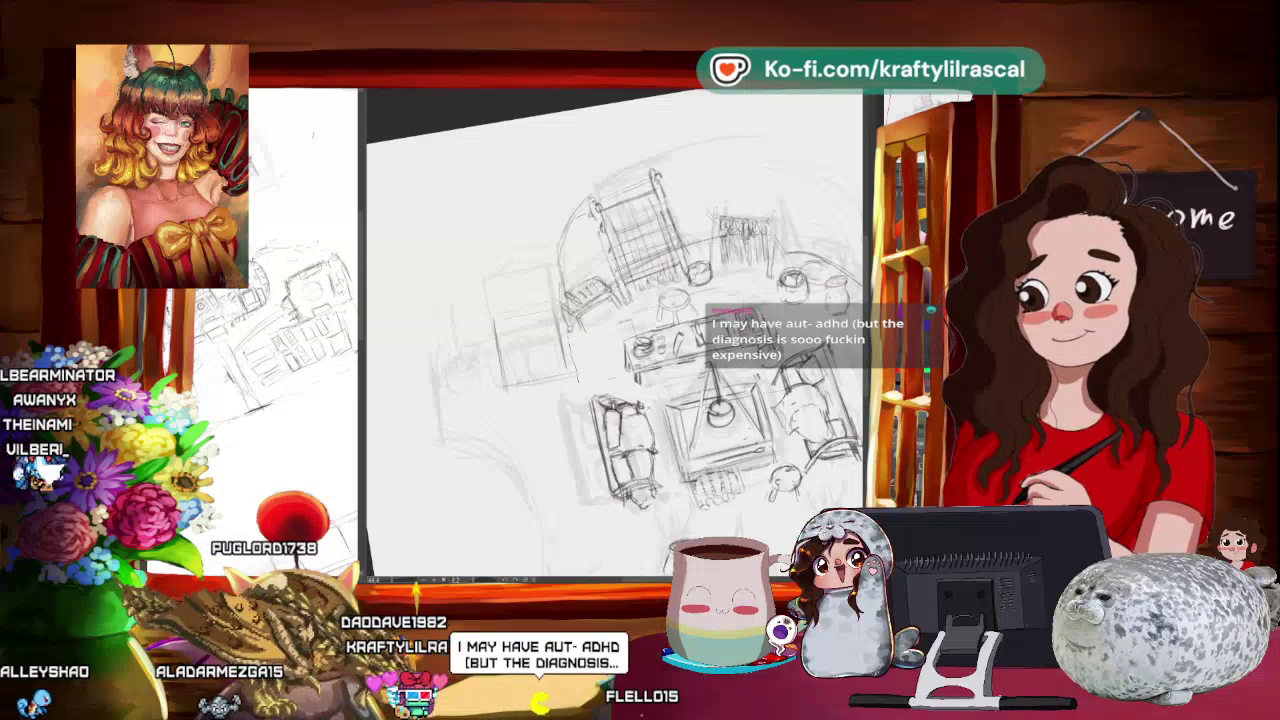
pyautogui.moveTo(556, 300); pyautogui.dragTo(479, 242)
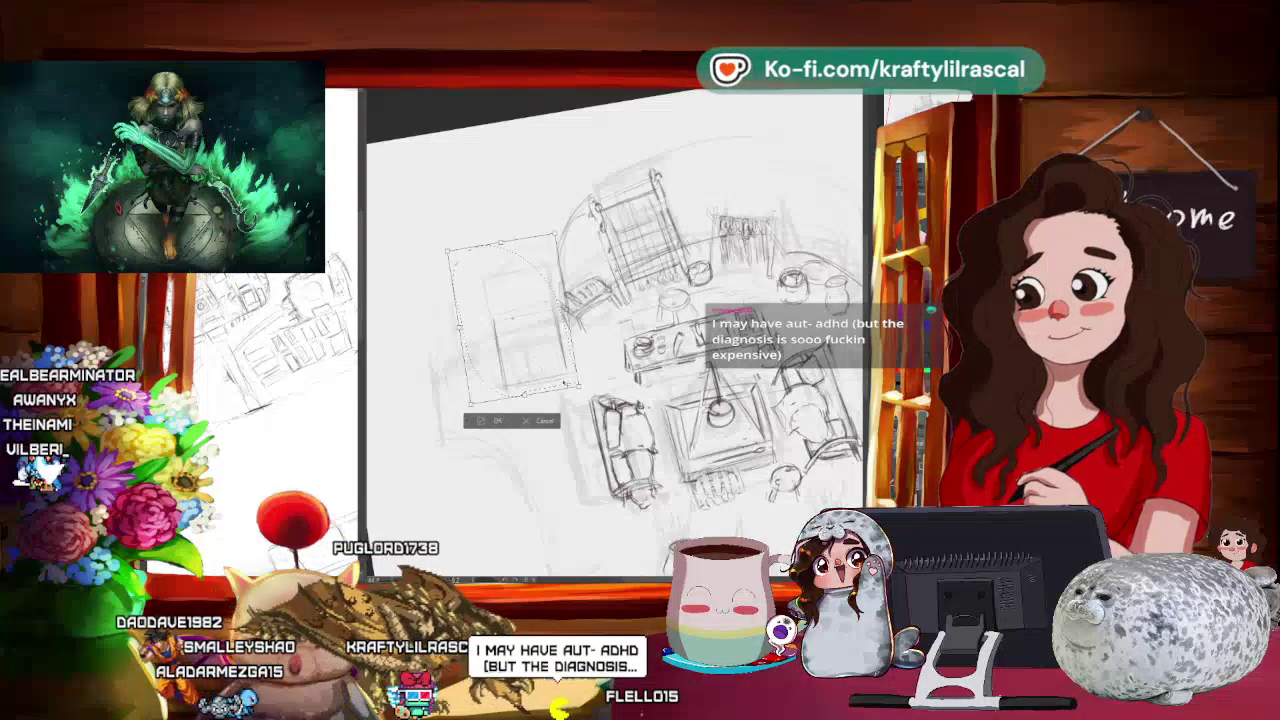
# Step: Move the boxy piece up-left beside the loom, commit it, and rotate the view upright
pyautogui.moveTo(563, 384); pyautogui.dragTo(555, 363)
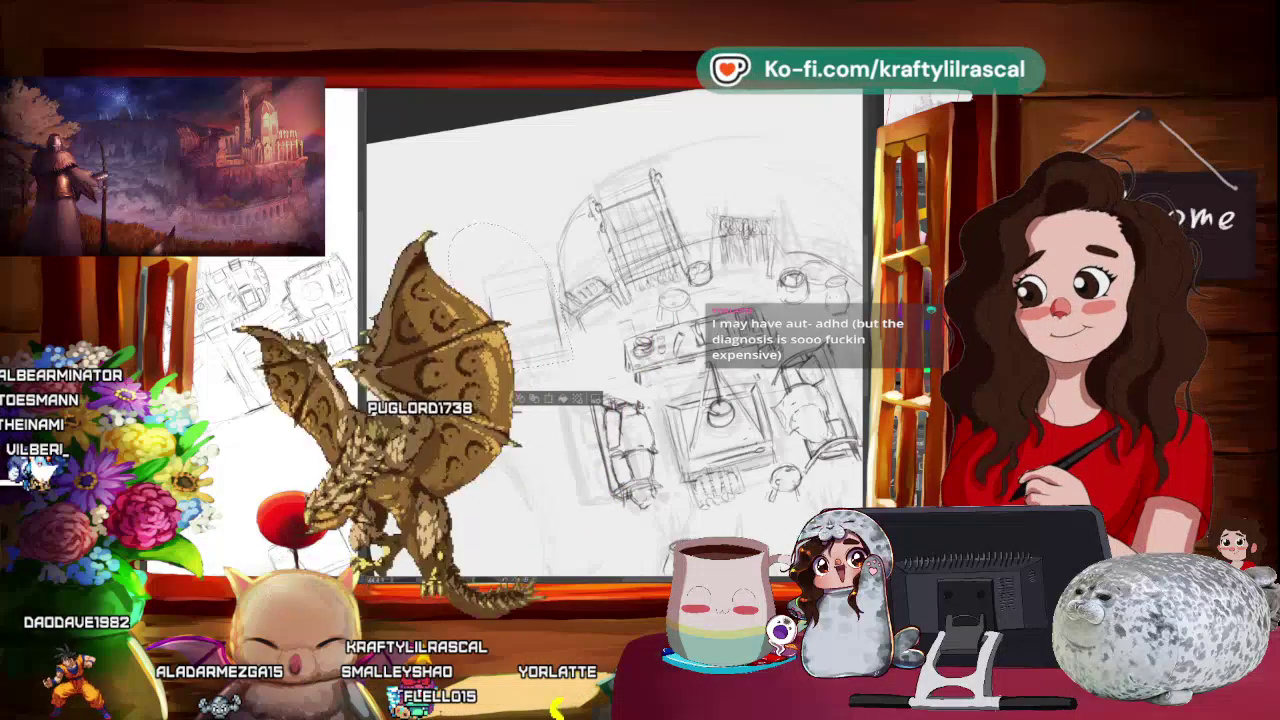
pyautogui.press('Return')
pyautogui.moveTo(700, 250); pyautogui.dragTo(590, 230)
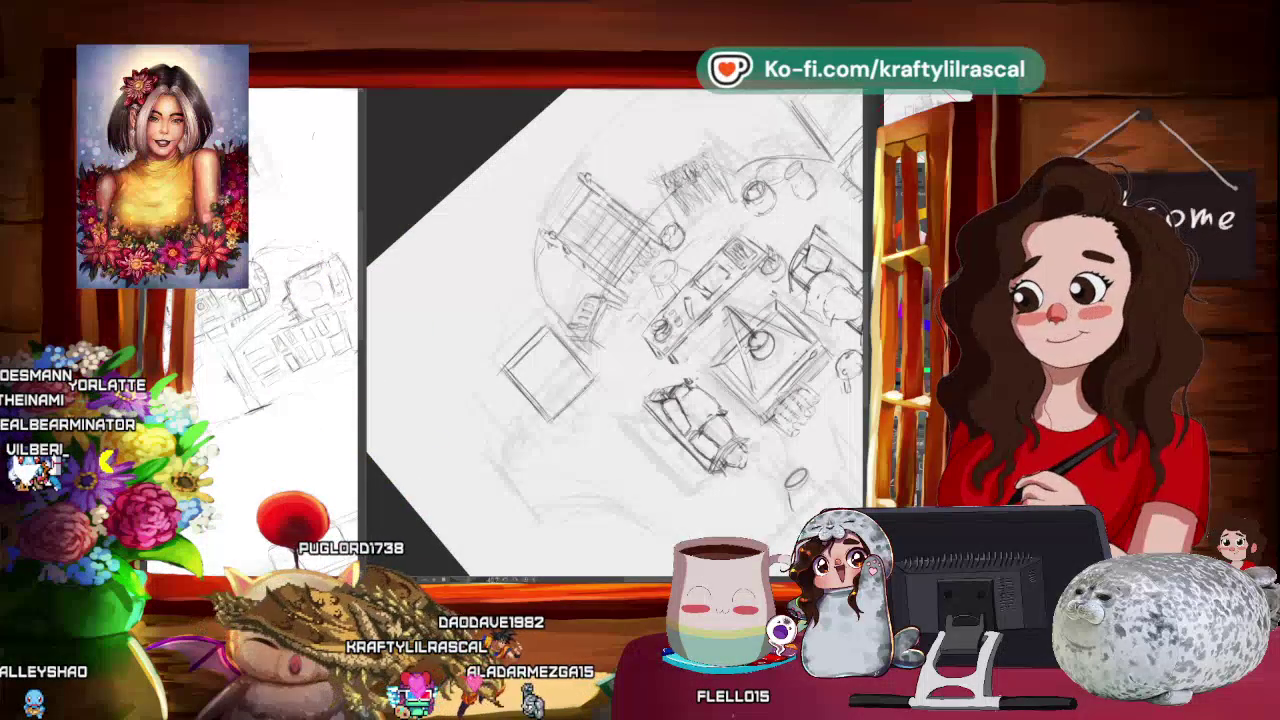
pyautogui.moveTo(616, 396); pyautogui.dragTo(690, 330)
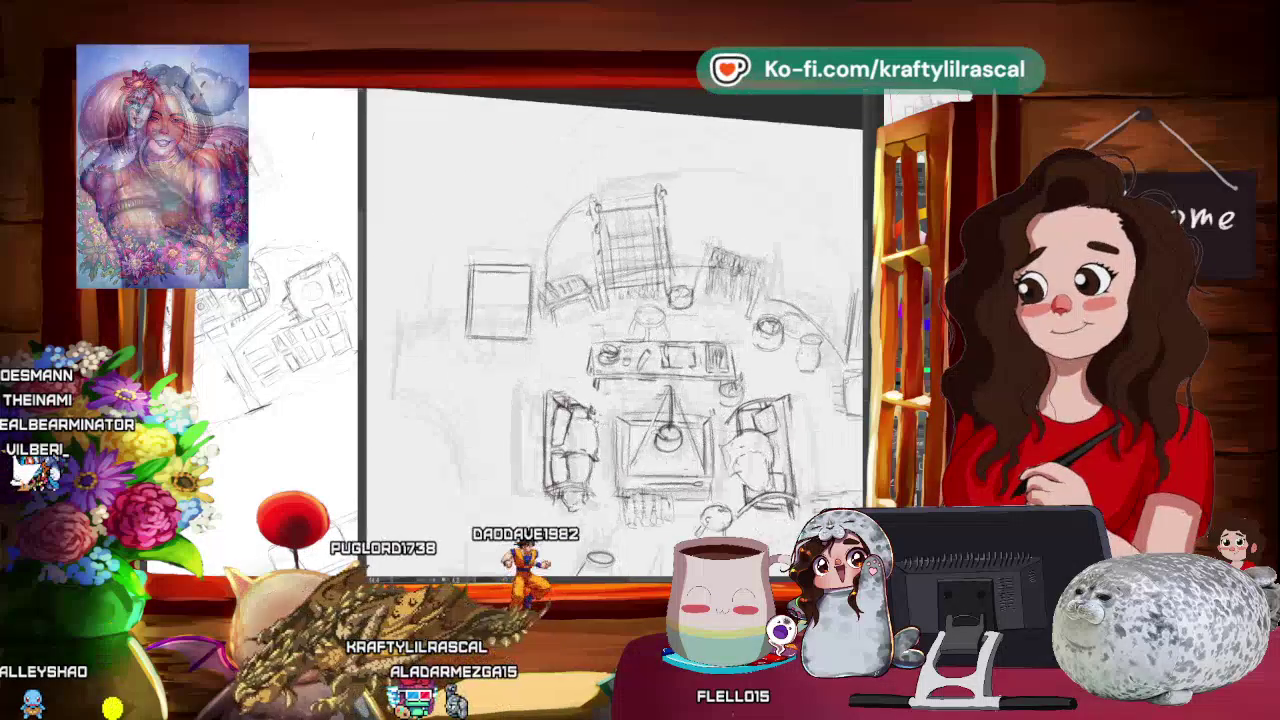
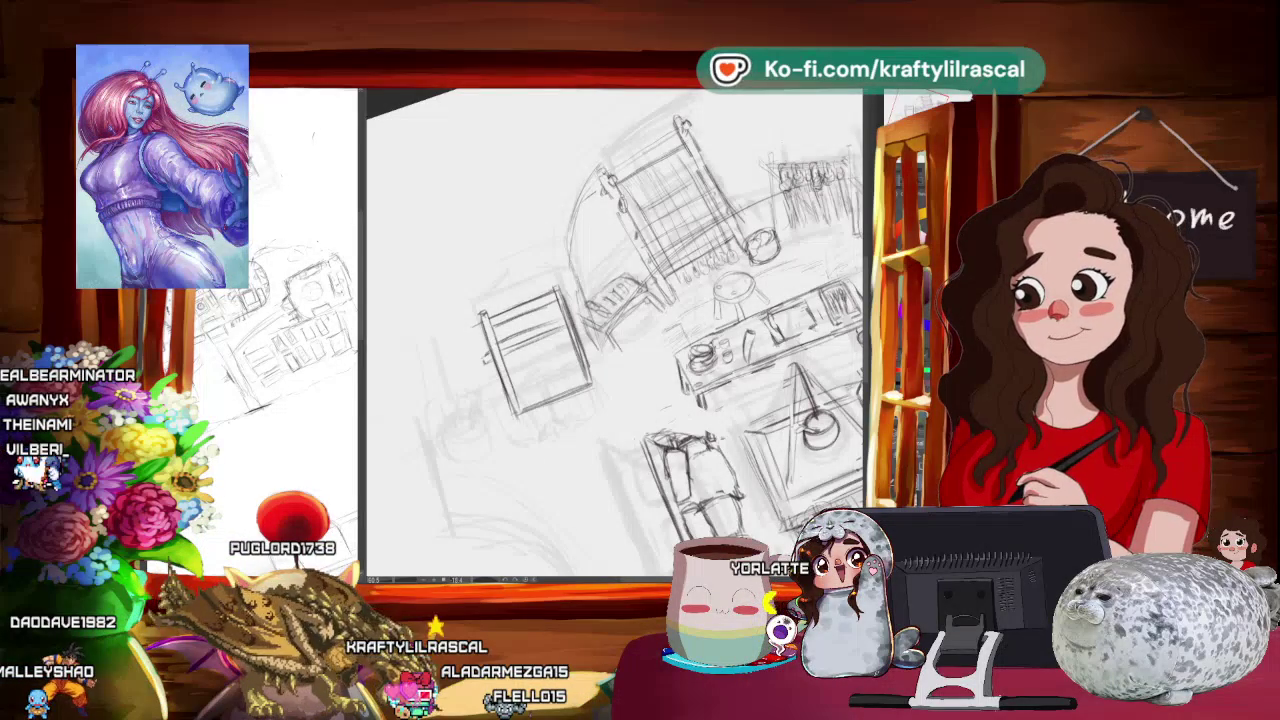
# Step: Rotate the canvas view so the room sketch sits at a tilted drawing angle
pyautogui.moveTo(700, 200)
pyautogui.mouseDown()
pyautogui.moveTo(760, 300)
pyautogui.moveTo(770, 290)
pyautogui.mouseUp()
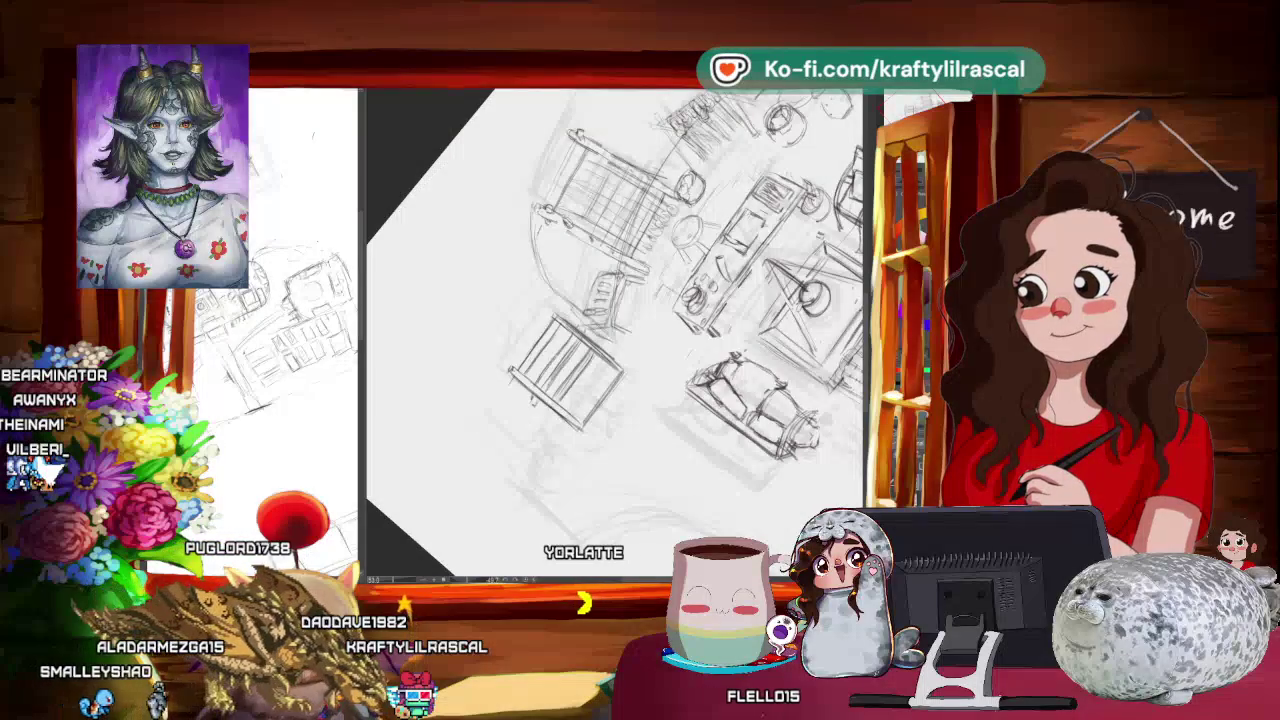
# Step: Zoom out to the full room map and turn the page view back toward level
pyautogui.scroll(-5, 615, 335)
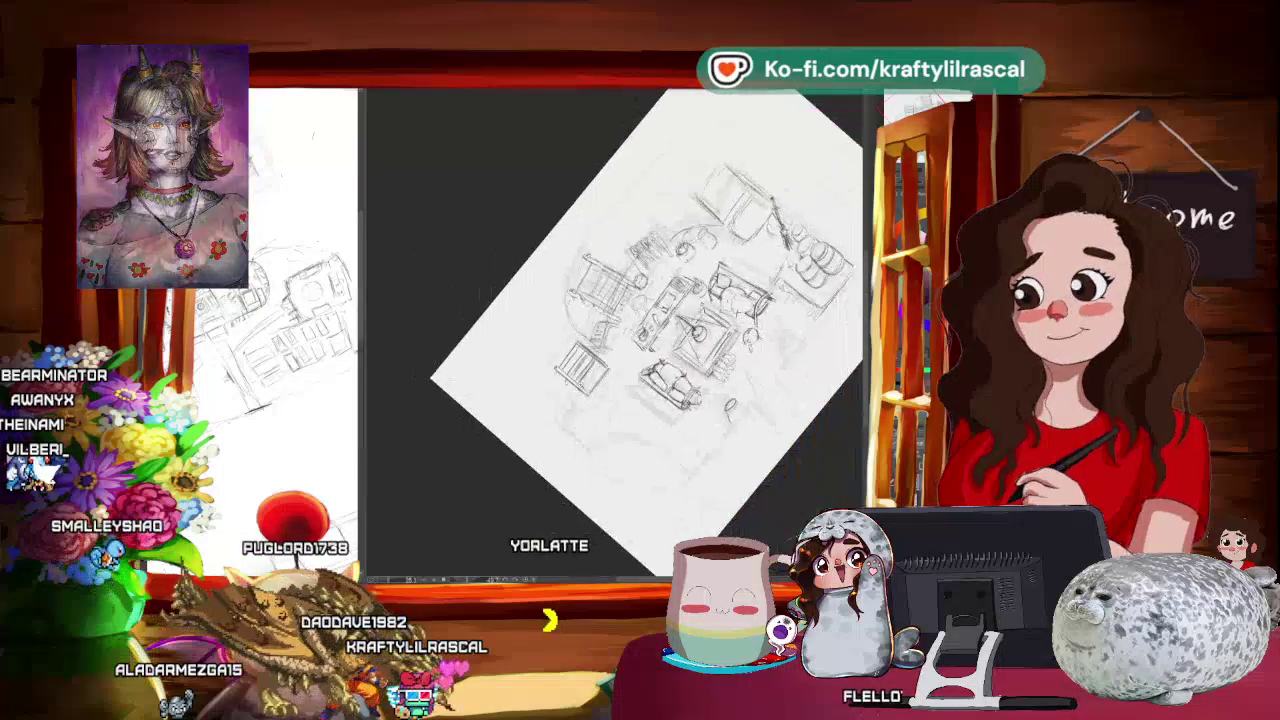
pyautogui.scroll(6, 615, 335)
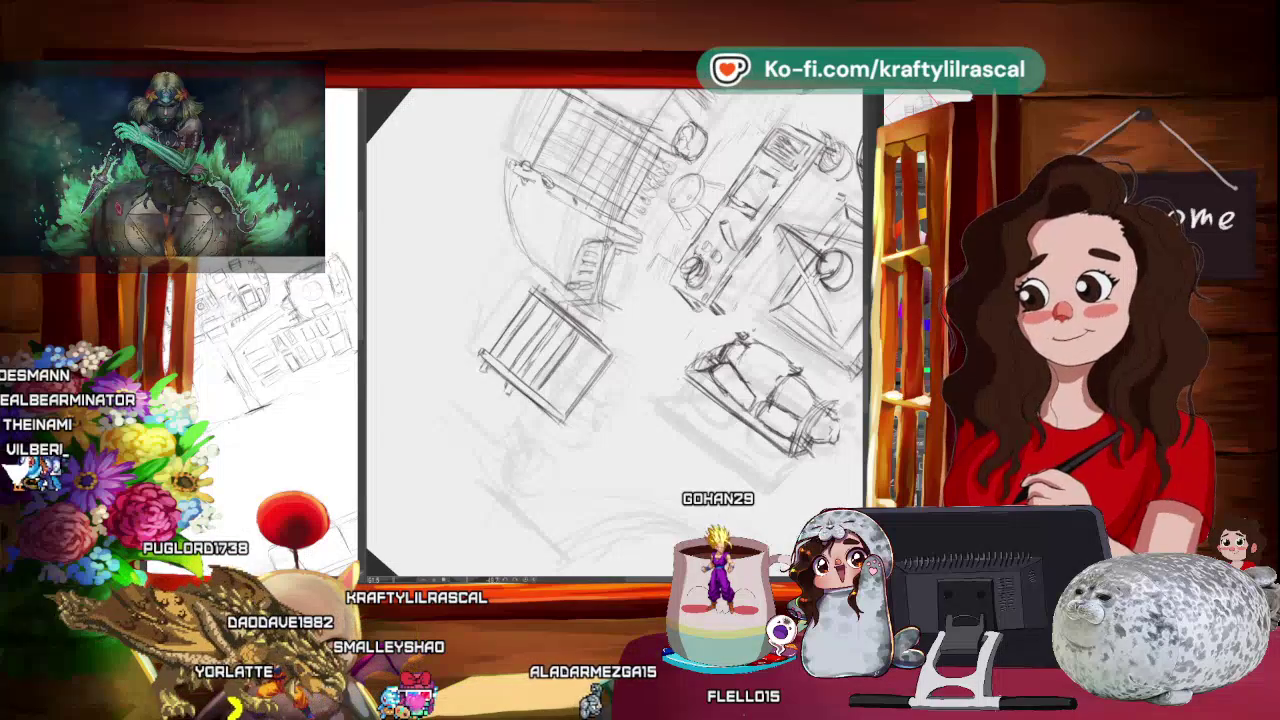
pyautogui.scroll(-5, 657, 263)
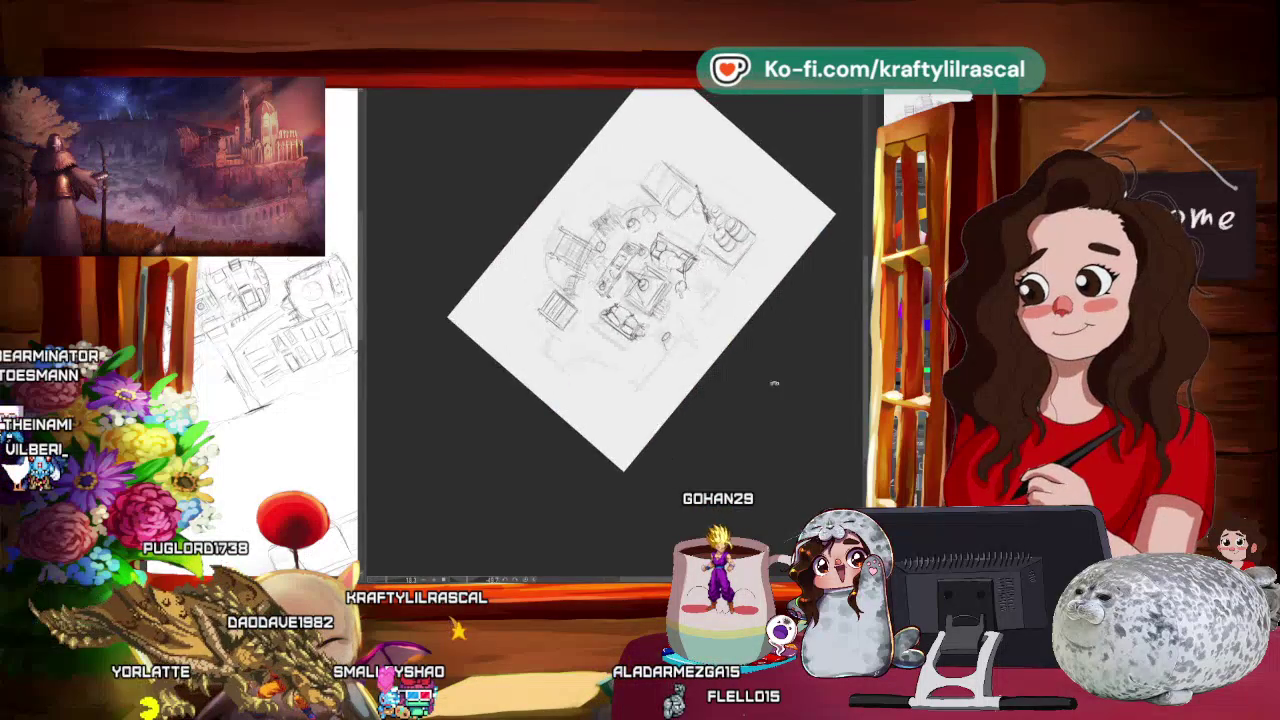
pyautogui.moveTo(657, 263); pyautogui.dragTo(822, 359)
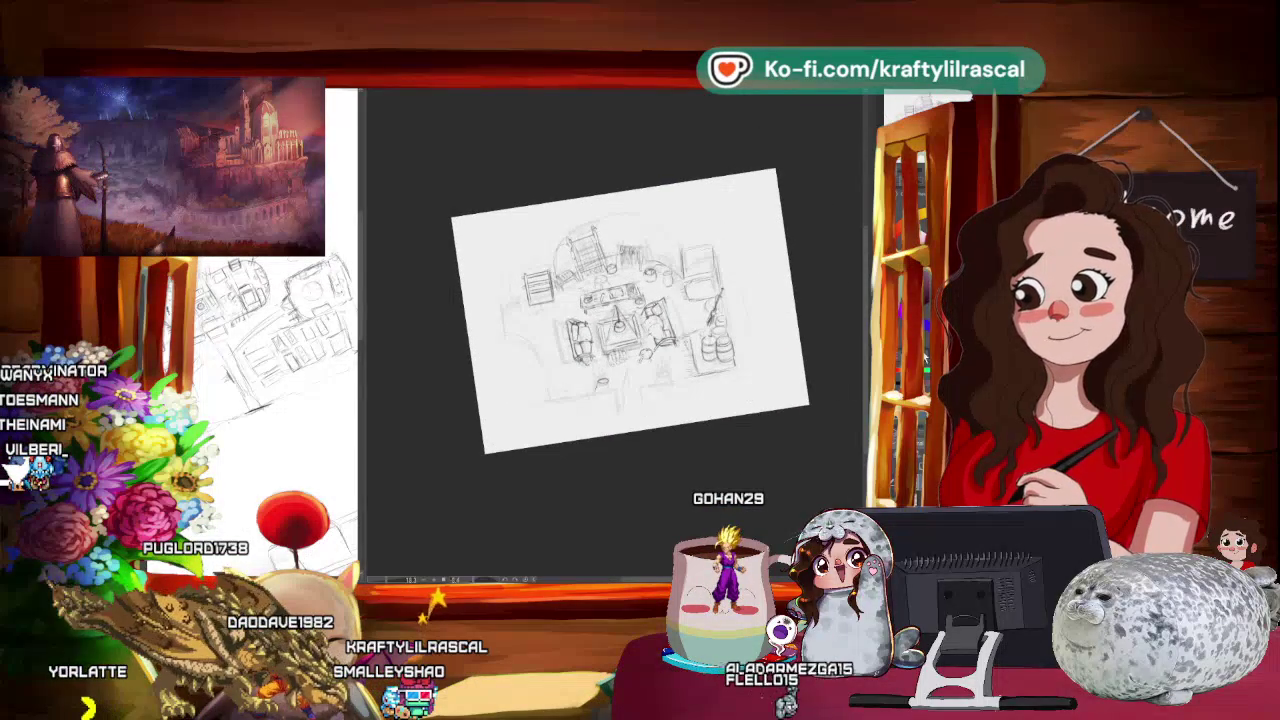
# Step: Zoom back in on the table area and tilt the view counter-clockwise
pyautogui.scroll(-1, 623, 477)
pyautogui.scroll(-2, 659, 464)
pyautogui.scroll(1, 617, 480)
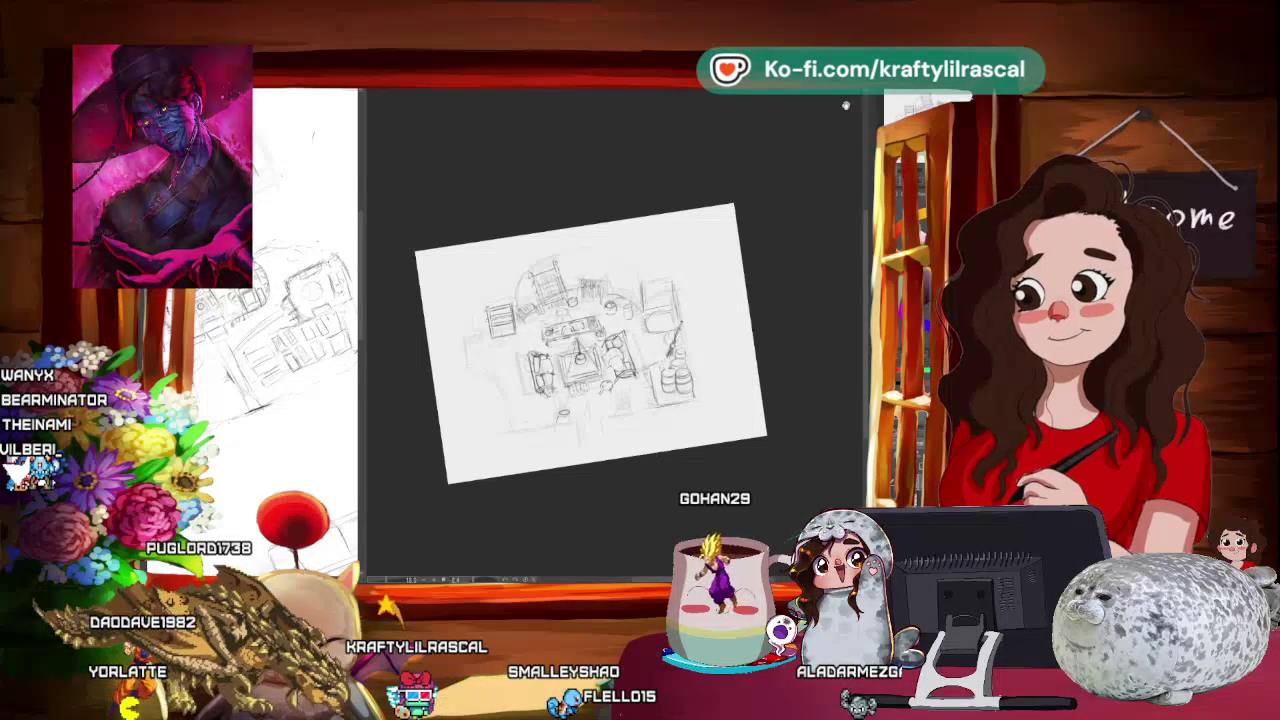
pyautogui.scroll(3, 652, 455)
pyautogui.moveTo(689, 229); pyautogui.dragTo(693, 210)
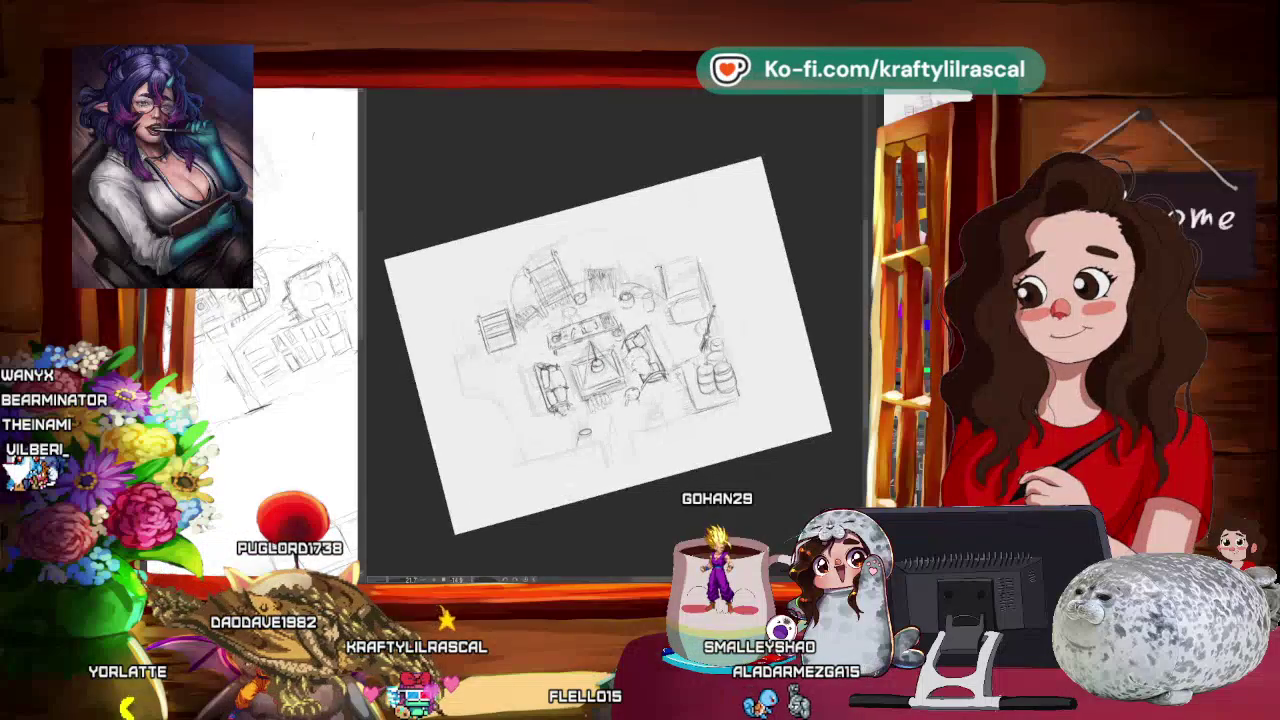
pyautogui.moveTo(693, 210); pyautogui.dragTo(712, 182)
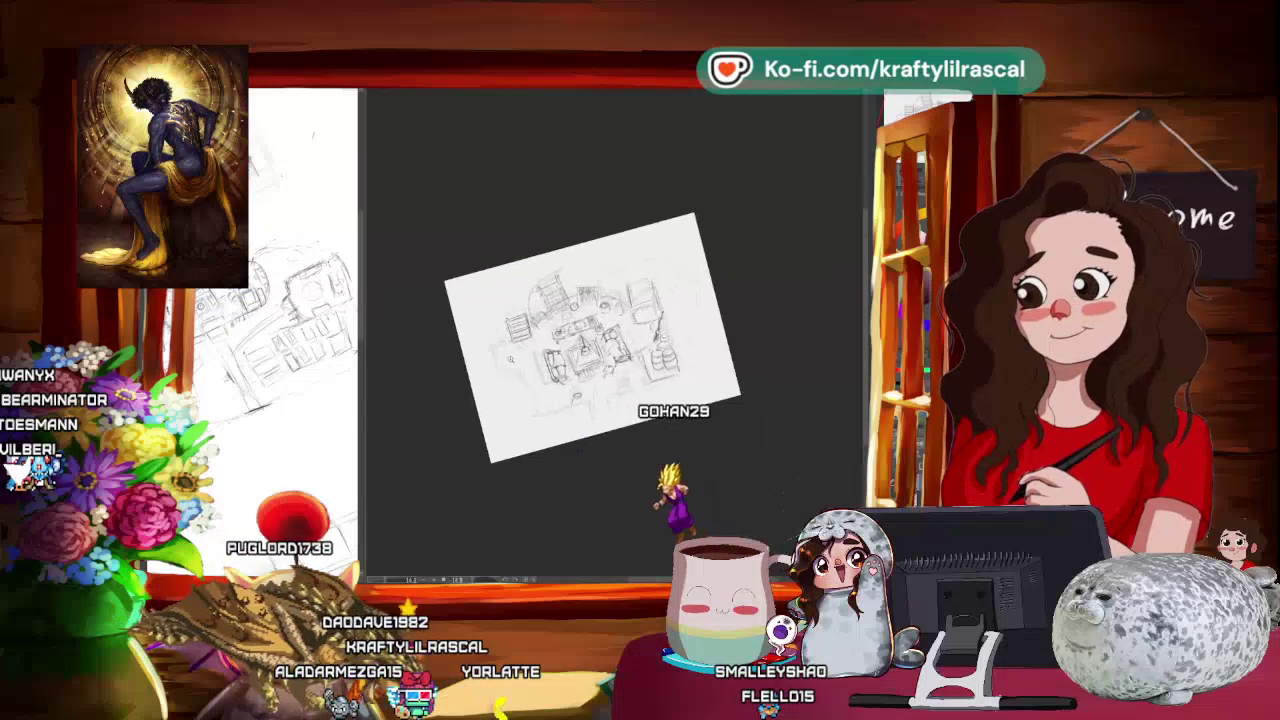
pyautogui.moveTo(530, 347); pyautogui.dragTo(409, 199)
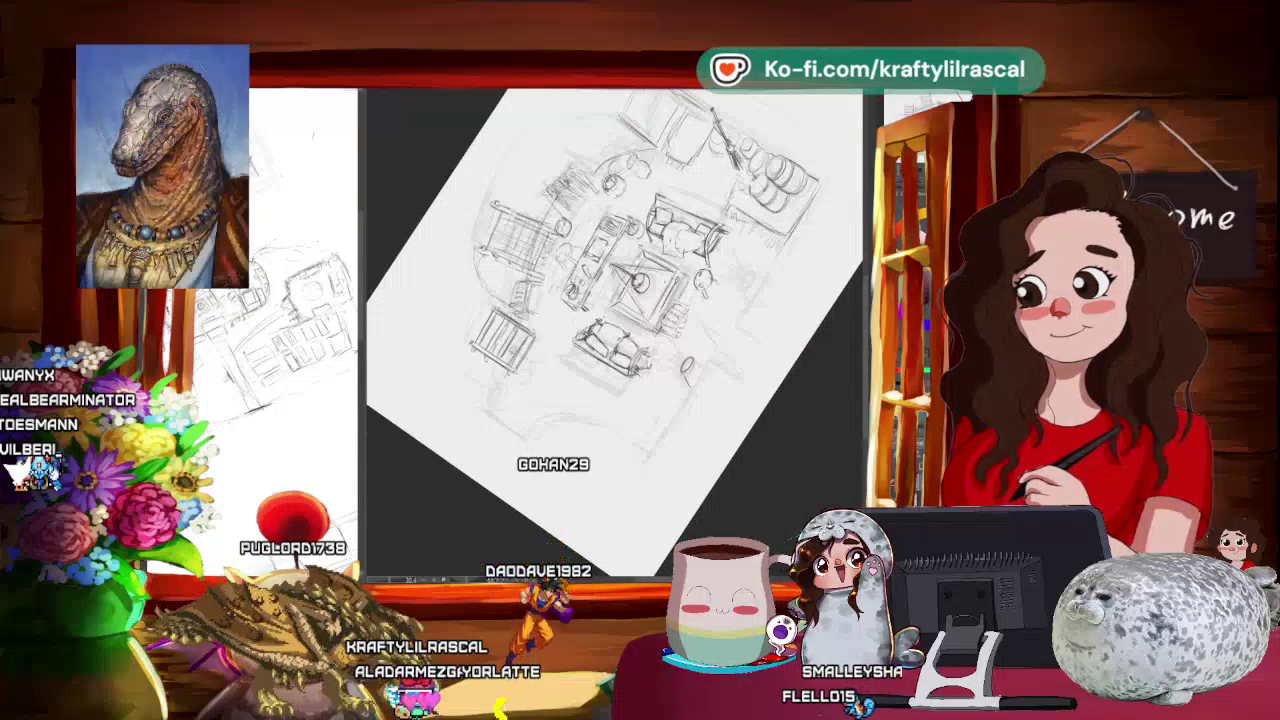
# Step: Nudge and slightly rotate the whole sketch with Free Transform, then level the page view
pyautogui.click(563, 389)
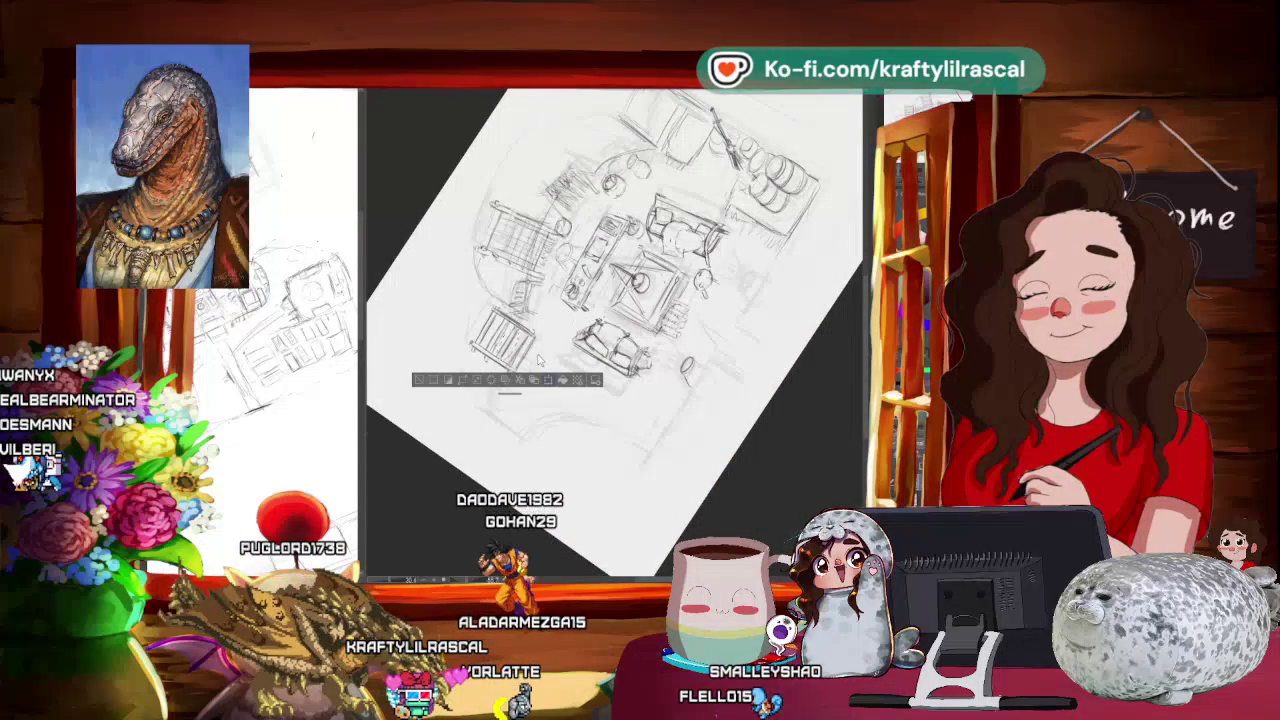
pyautogui.click(505, 380)
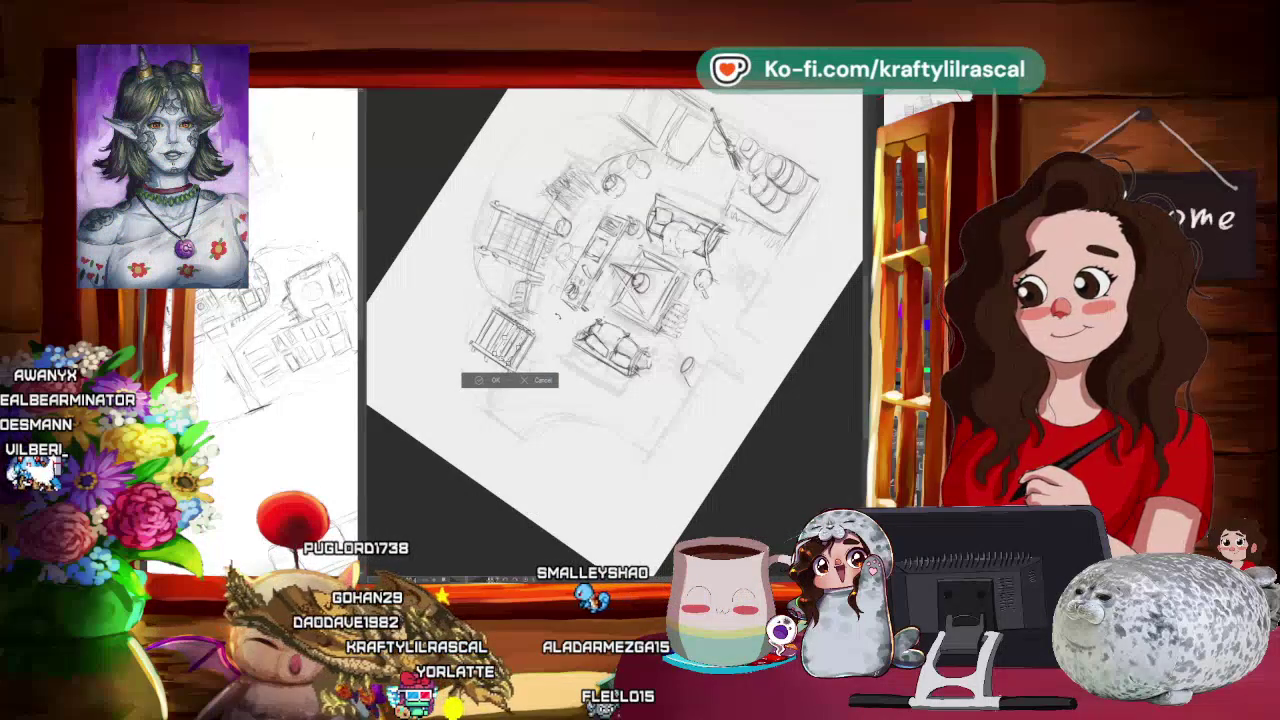
pyautogui.moveTo(507, 379); pyautogui.dragTo(503, 375)
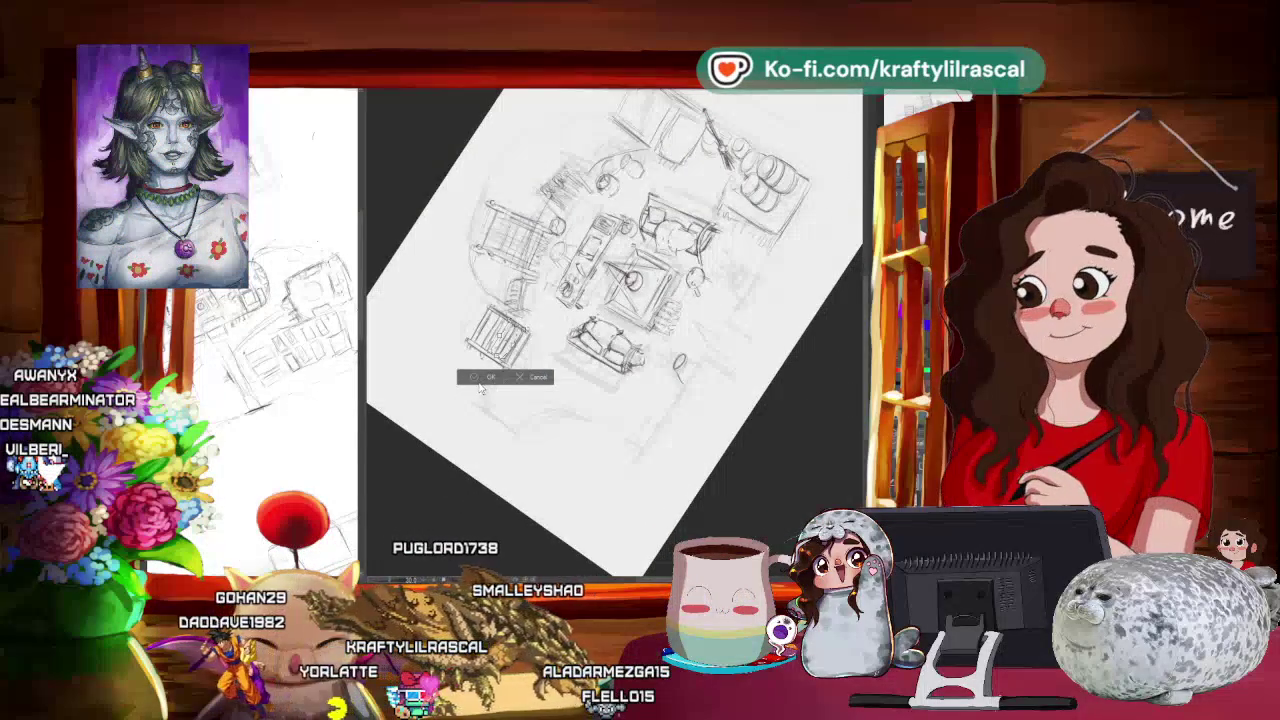
pyautogui.click(487, 377)
pyautogui.hotkey('ctrl', '-')
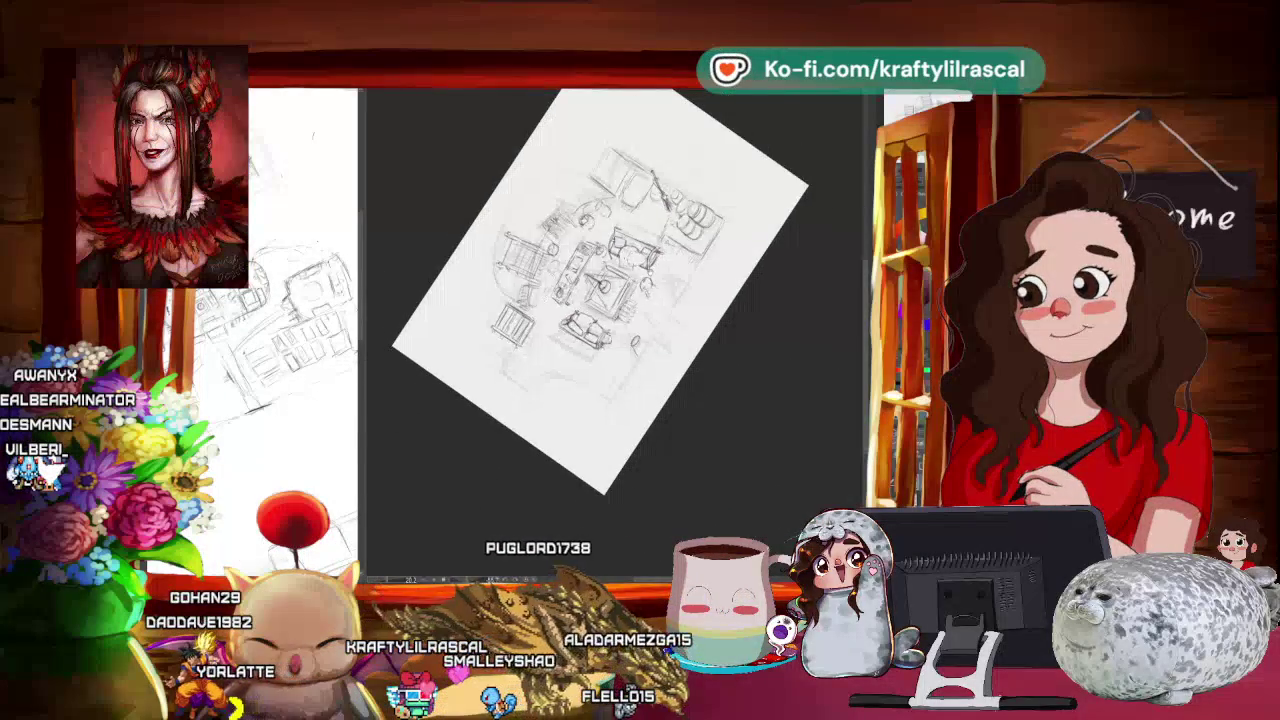
pyautogui.moveTo(640, 300)
pyautogui.mouseDown()
pyautogui.moveTo(717, 150)
pyautogui.moveTo(540, 477)
pyautogui.mouseUp()
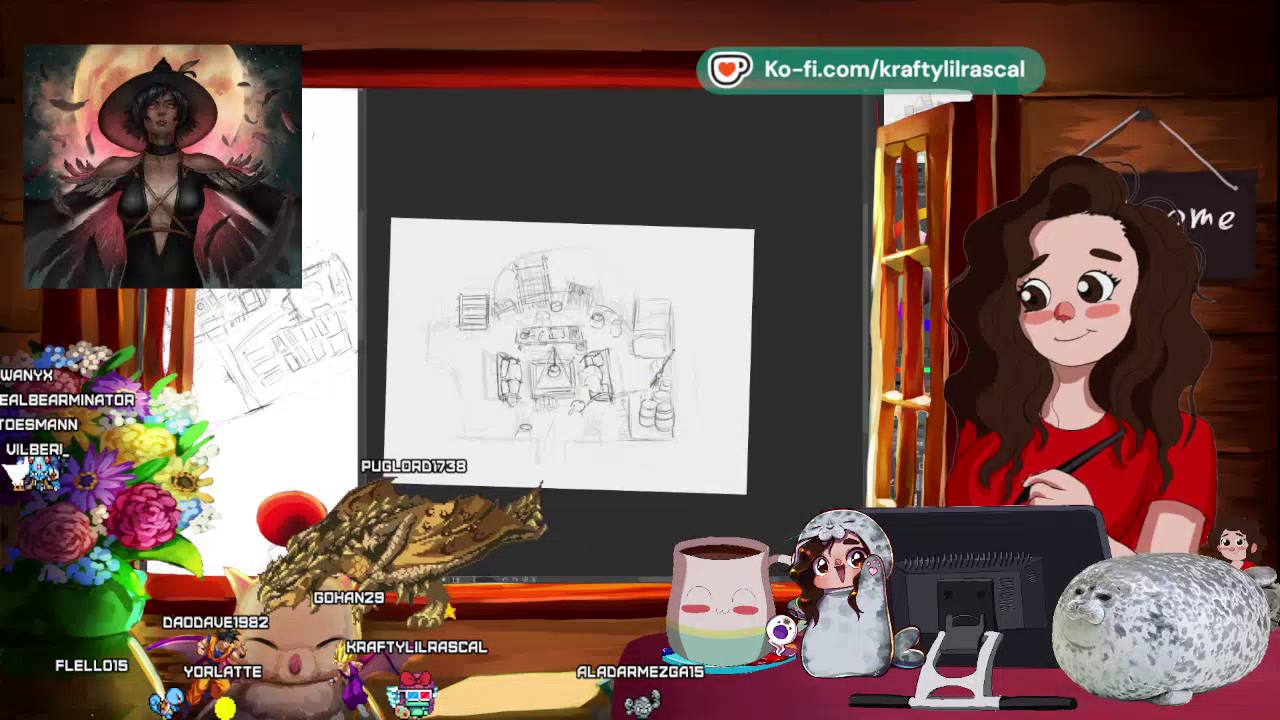
# Step: Zoom and pan onto the left-side shelves, tilting the view about 35 degrees
pyautogui.scroll(3, 570, 355)
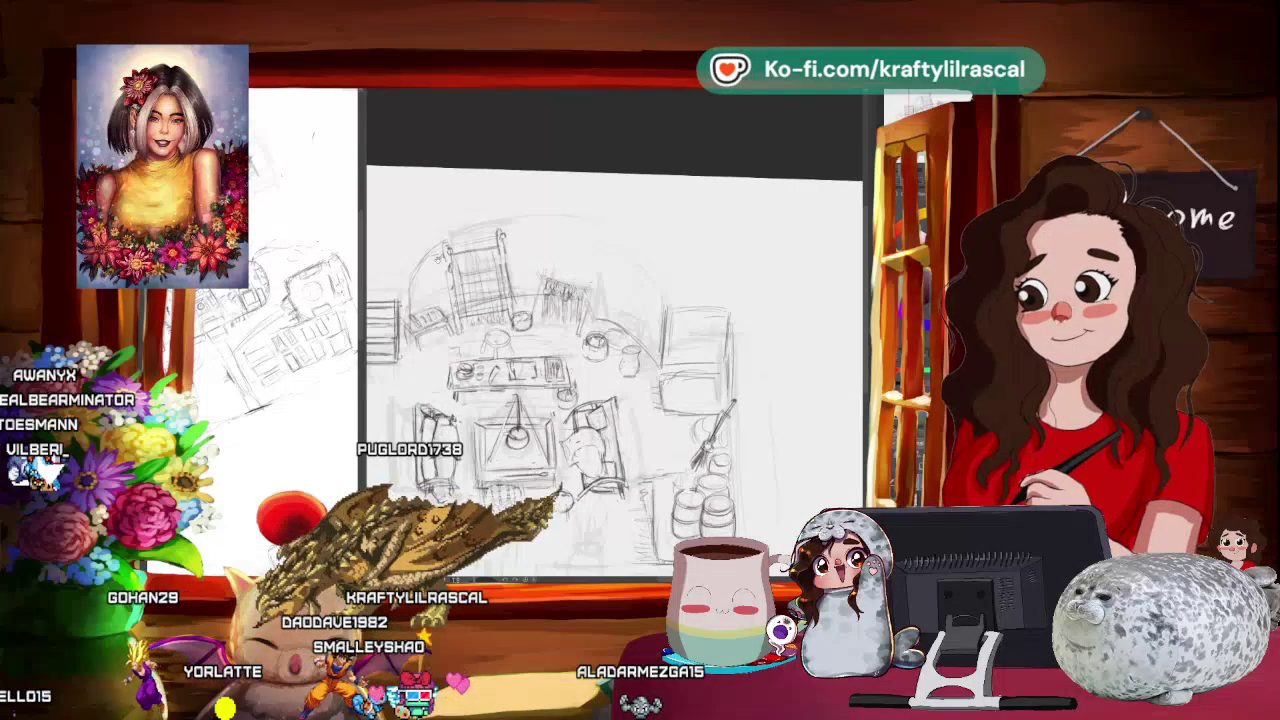
pyautogui.scroll(1, 614, 370)
pyautogui.scroll(1, 614, 370)
pyautogui.scroll(1, 614, 370)
pyautogui.scroll(1, 614, 370)
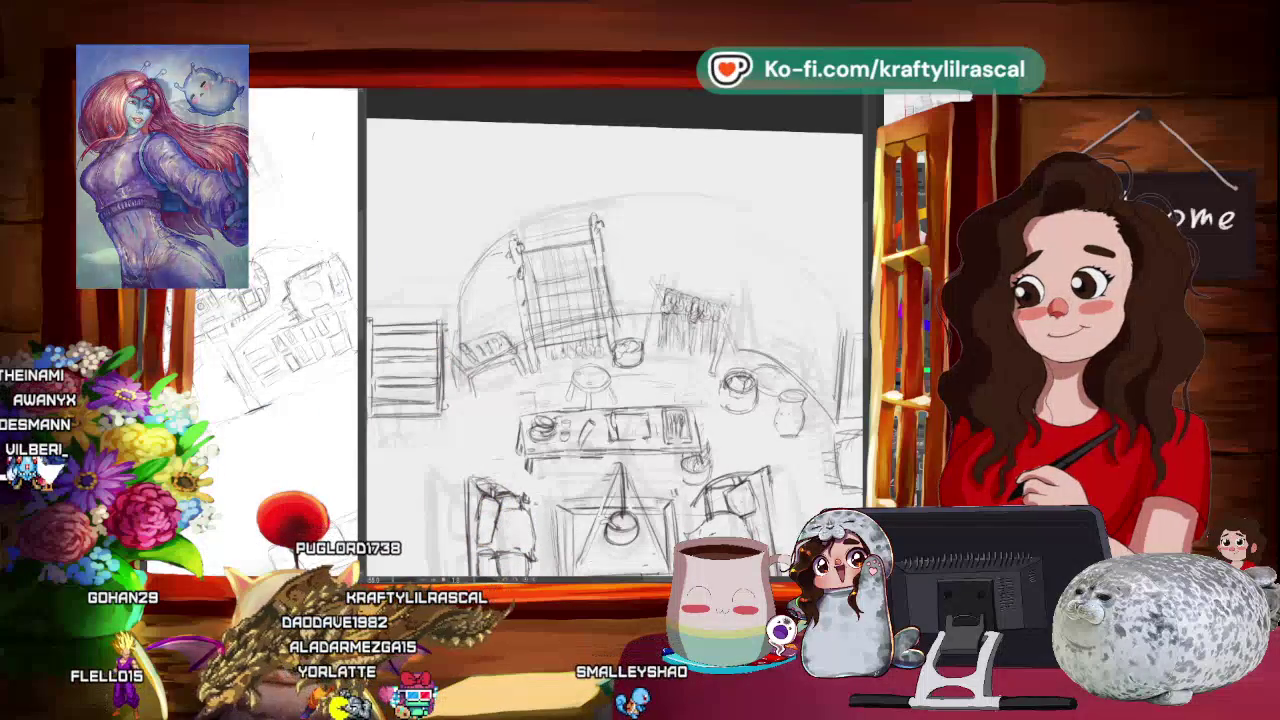
pyautogui.moveTo(412, 475)
pyautogui.mouseDown()
pyautogui.moveTo(533, 481)
pyautogui.moveTo(508, 452)
pyautogui.mouseUp()
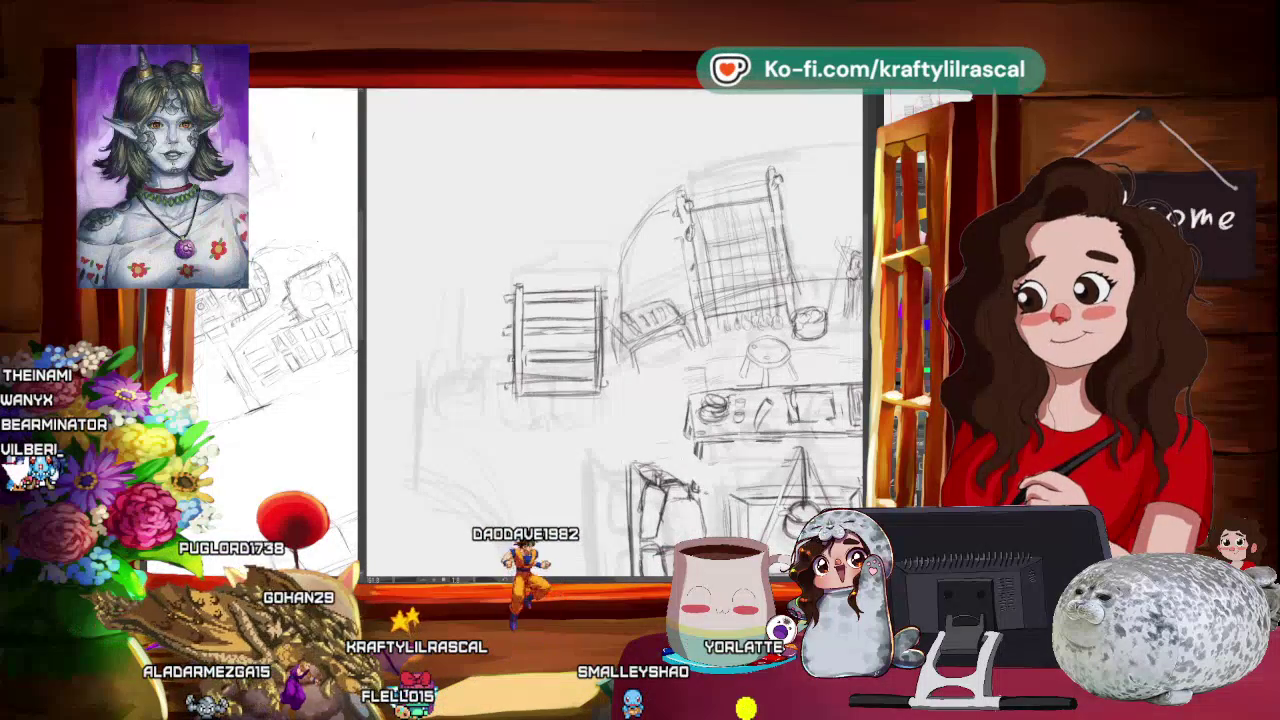
pyautogui.moveTo(700, 200)
pyautogui.mouseDown()
pyautogui.moveTo(560, 190)
pyautogui.moveTo(520, 230)
pyautogui.mouseUp()
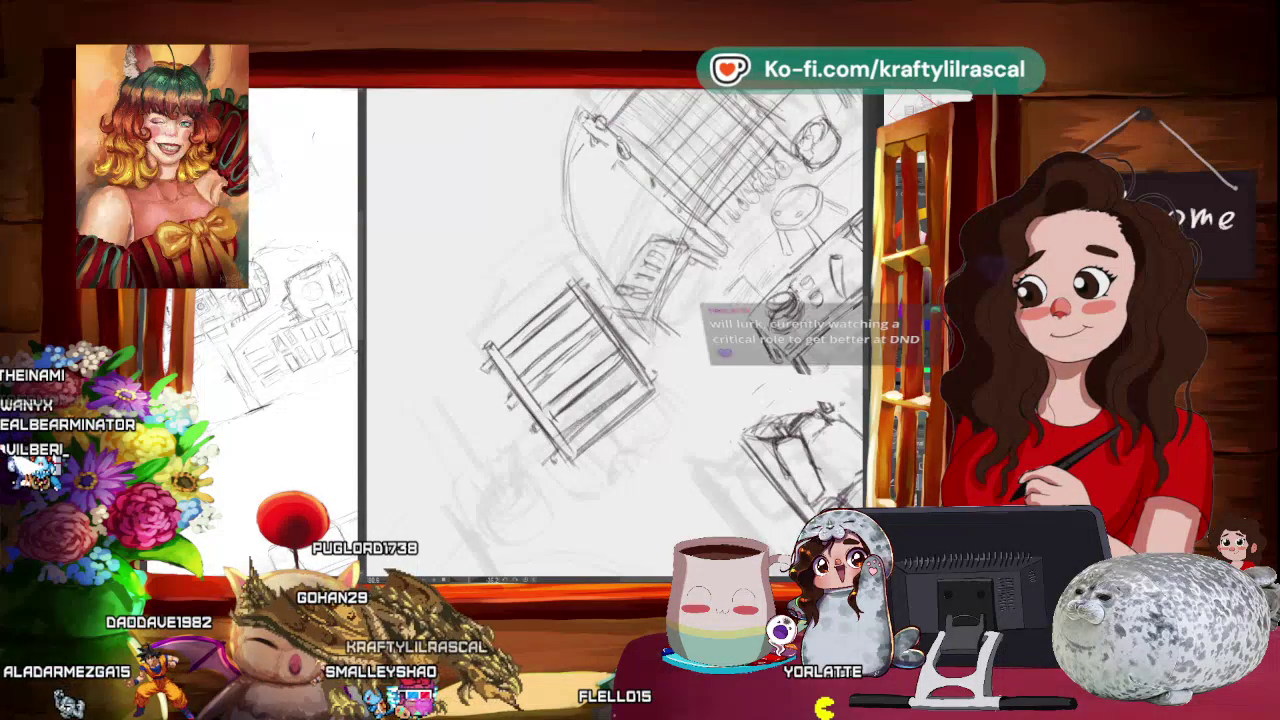
pyautogui.moveTo(600, 300); pyautogui.dragTo(560, 300)
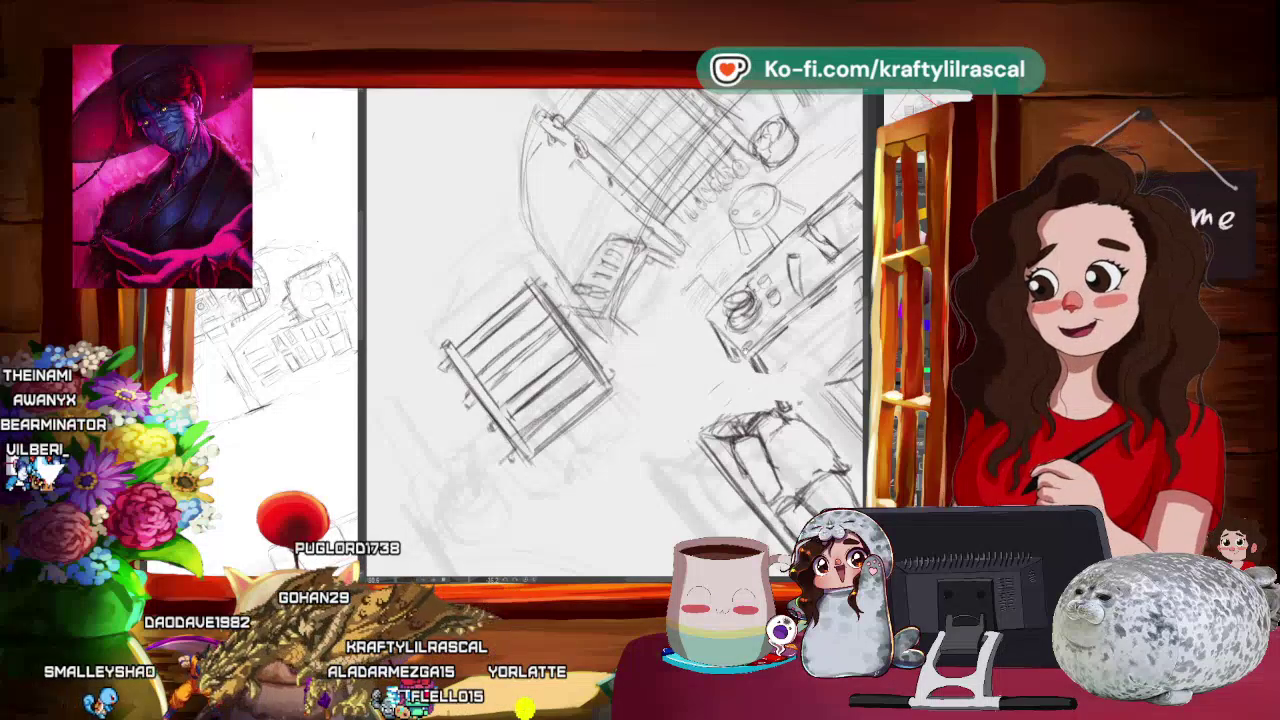
pyautogui.moveTo(615, 330); pyautogui.dragTo(640, 320)
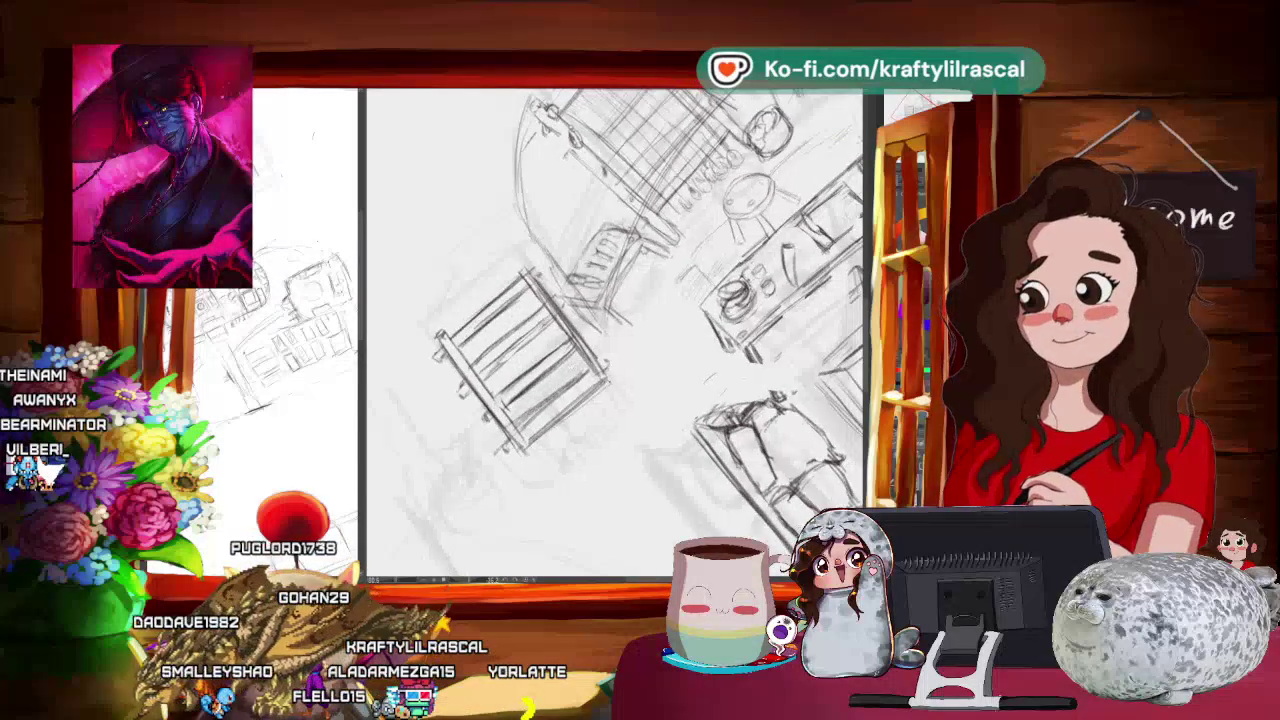